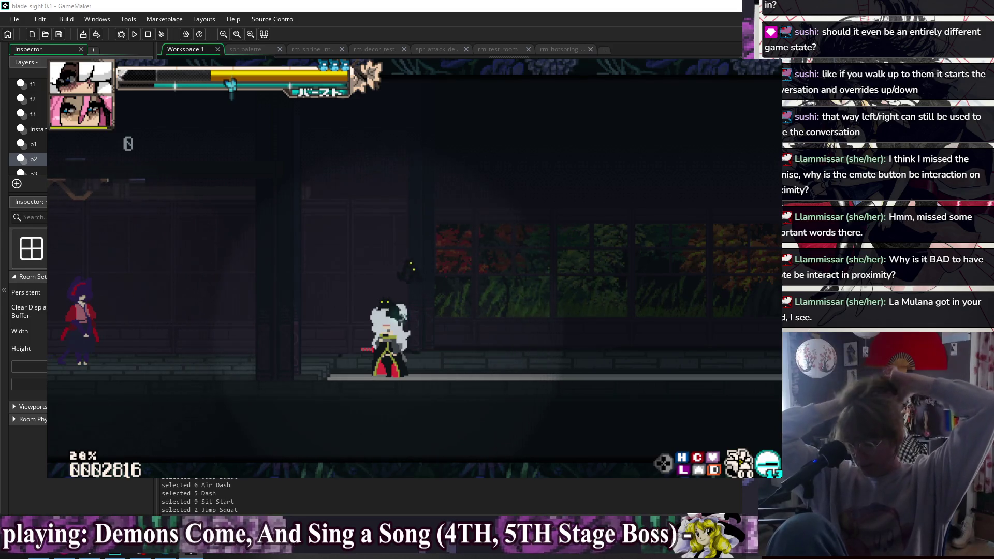
- Use Debug Options > Change Doll to make the Green Paper Ninja the player and dash with it
key(Escape)
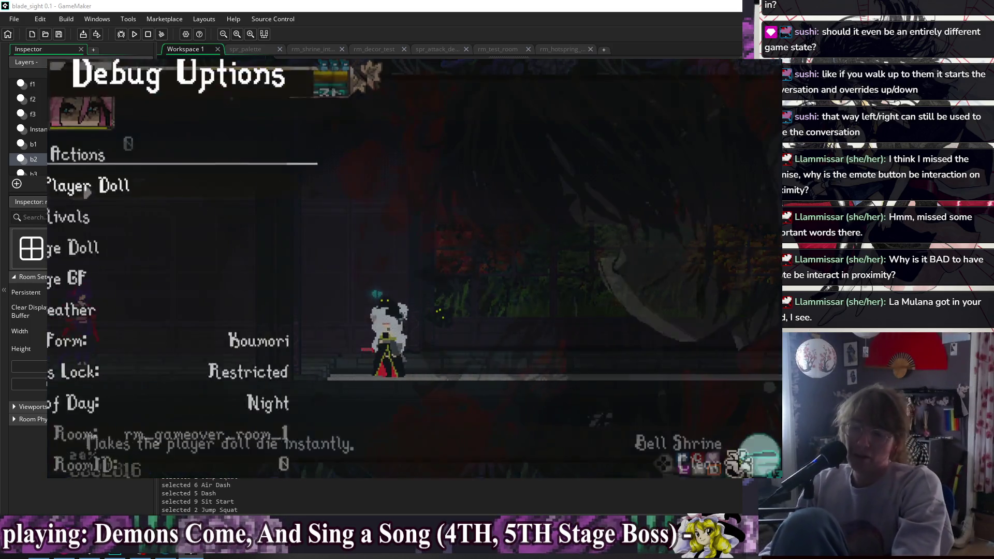
key(Down)
key(Down)
key(Return)
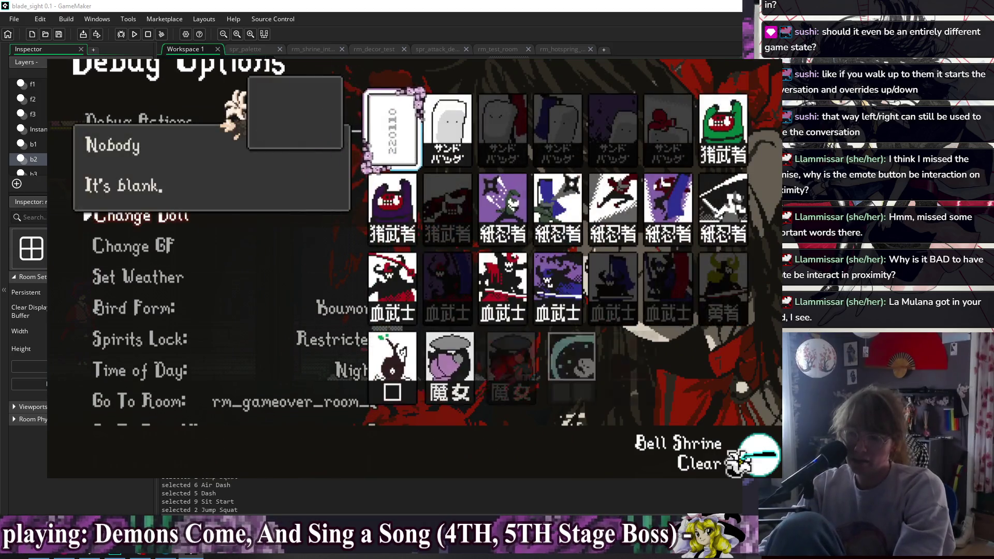
key(Right)
key(Down)
key(Return)
key(x)
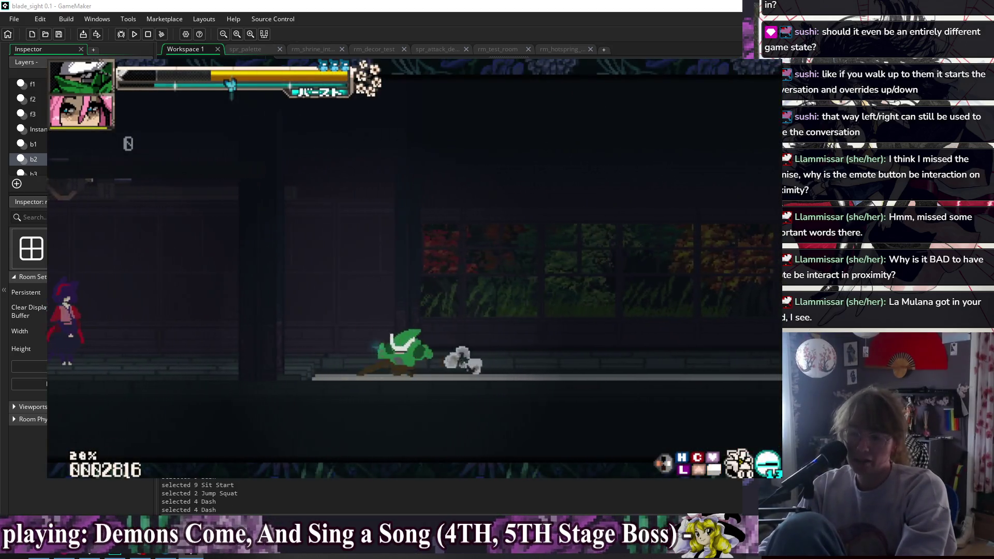
key(x)
key(x)
key(x)
key(x)
key(x)
key(x)
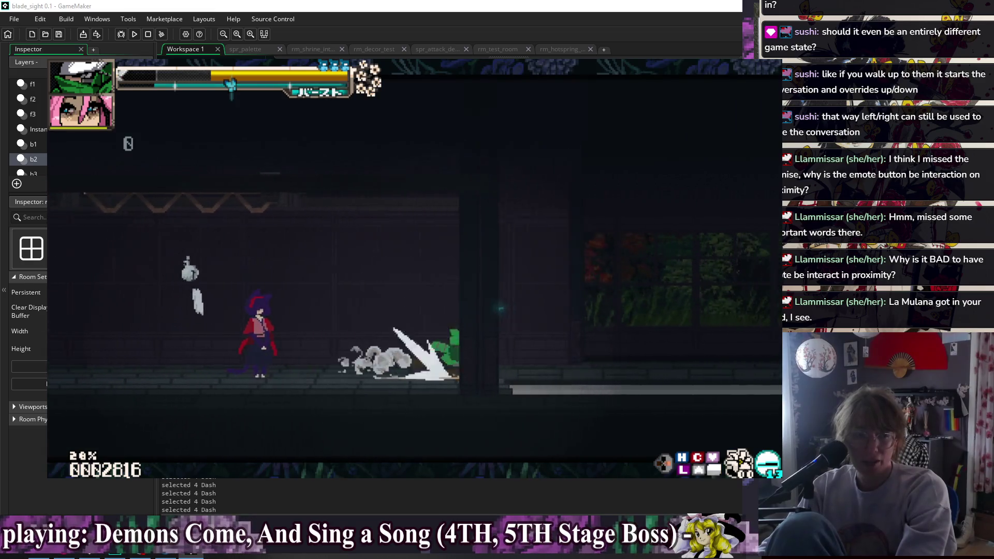
- Dash and slash as the green ninja against the white blob and red enemies
key(x)
key(x)
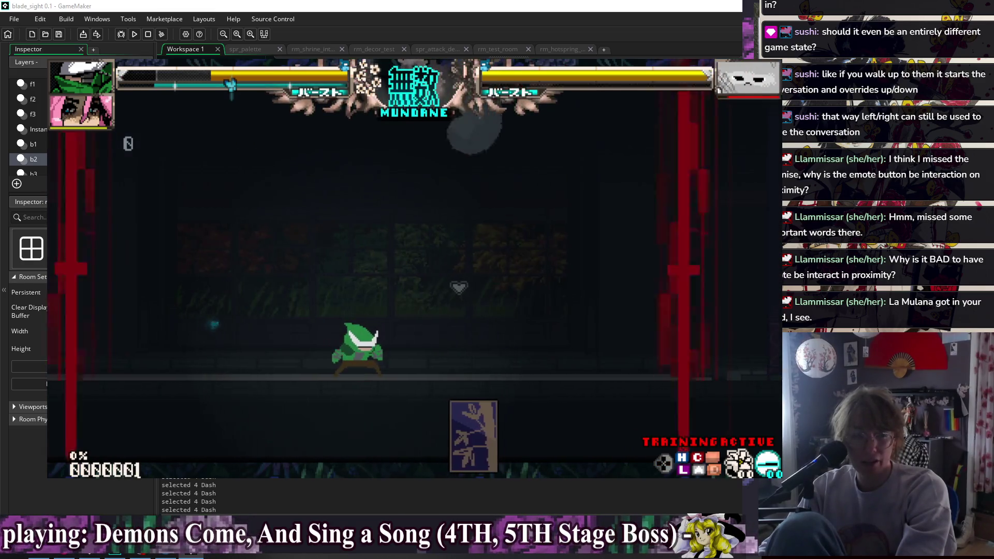
key(Escape)
key(Return)
key(x)
key(x)
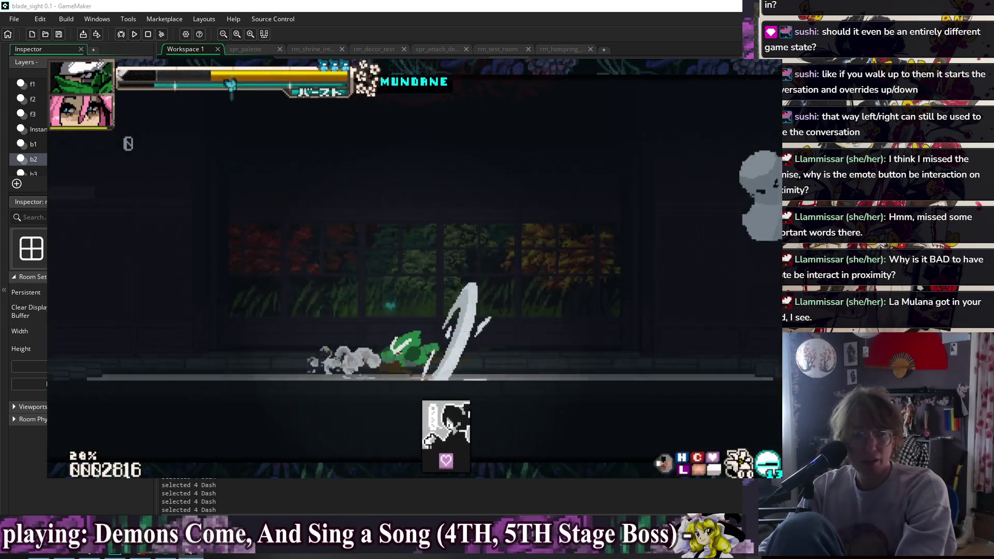
key(Left)
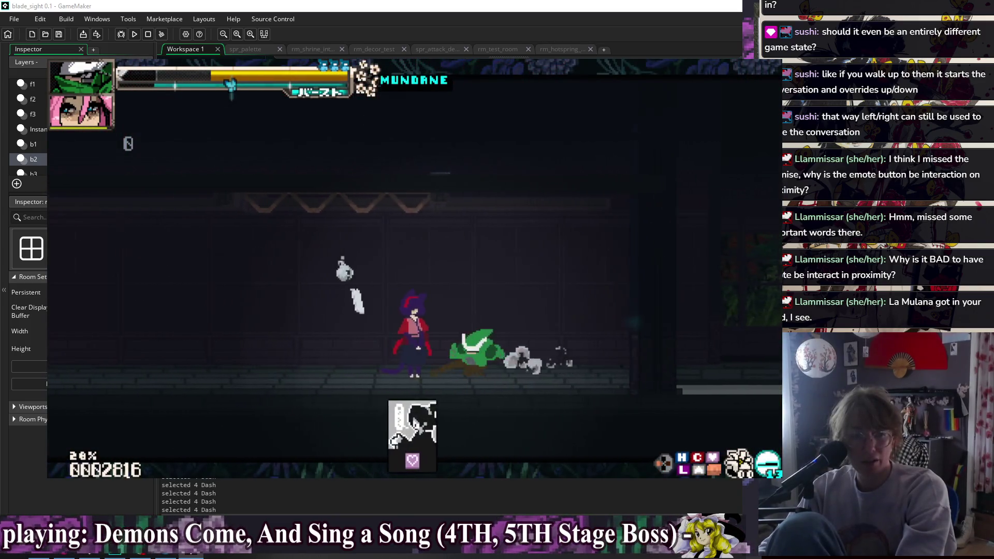
key(Right)
key(x)
key(x)
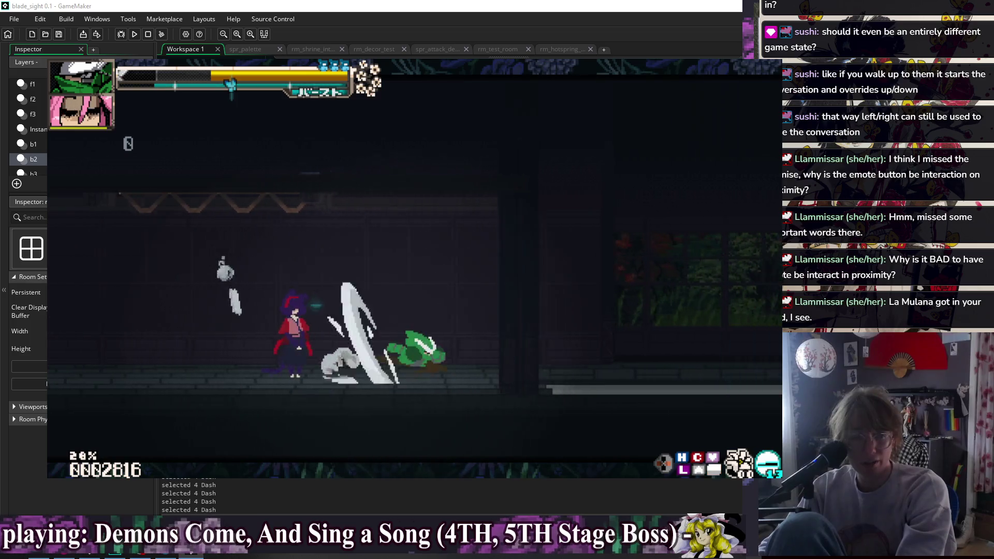
key(Left)
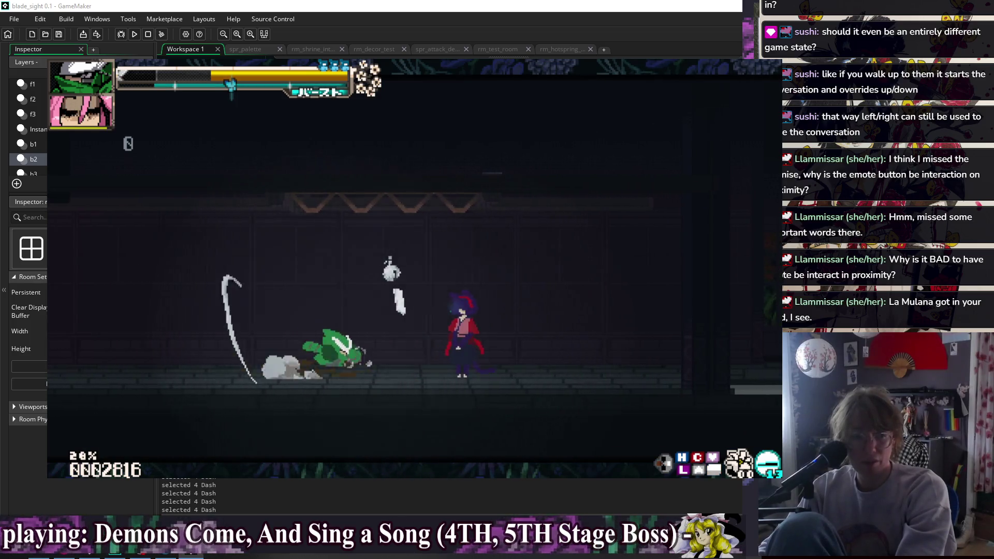
key(Right)
key(x)
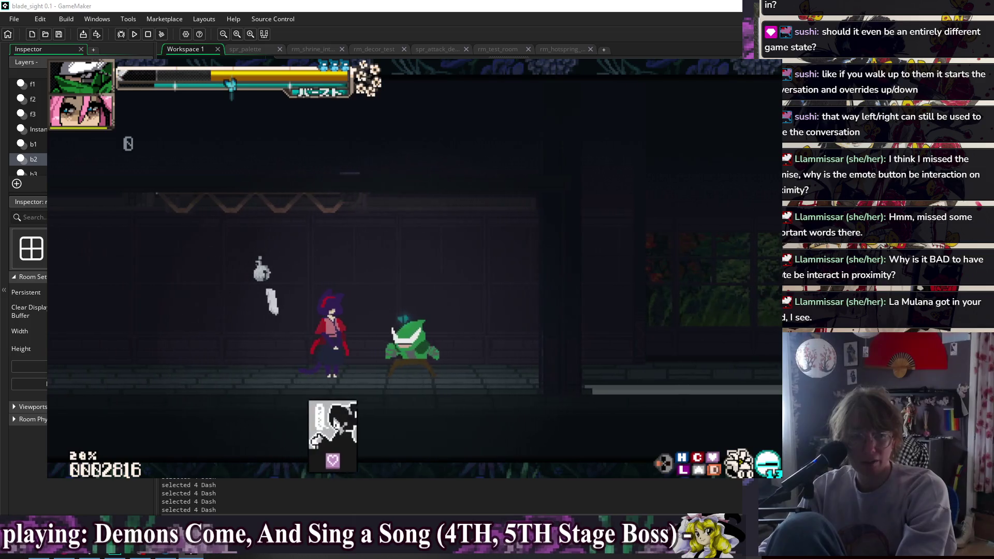
- Trigger and dismiss the ninja's 'hehe' line, then slash rightward into the next area toward the white creature
key(Escape)
key(Escape)
key(x)
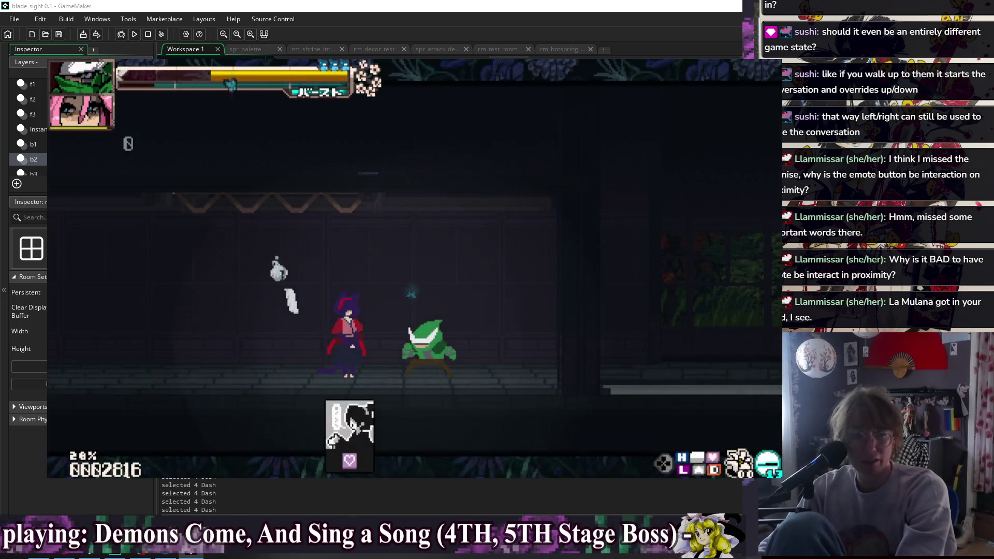
key(x)
key(Right)
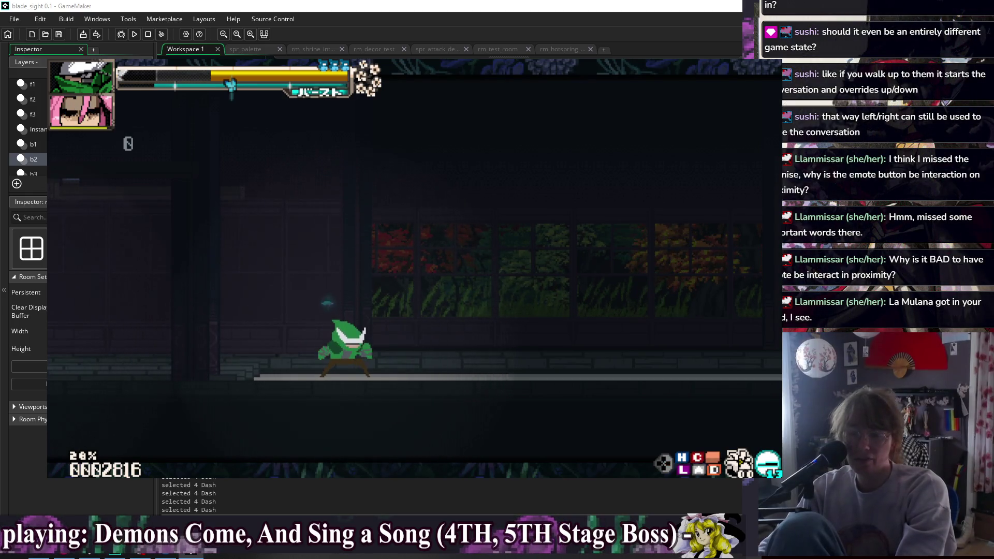
key(x)
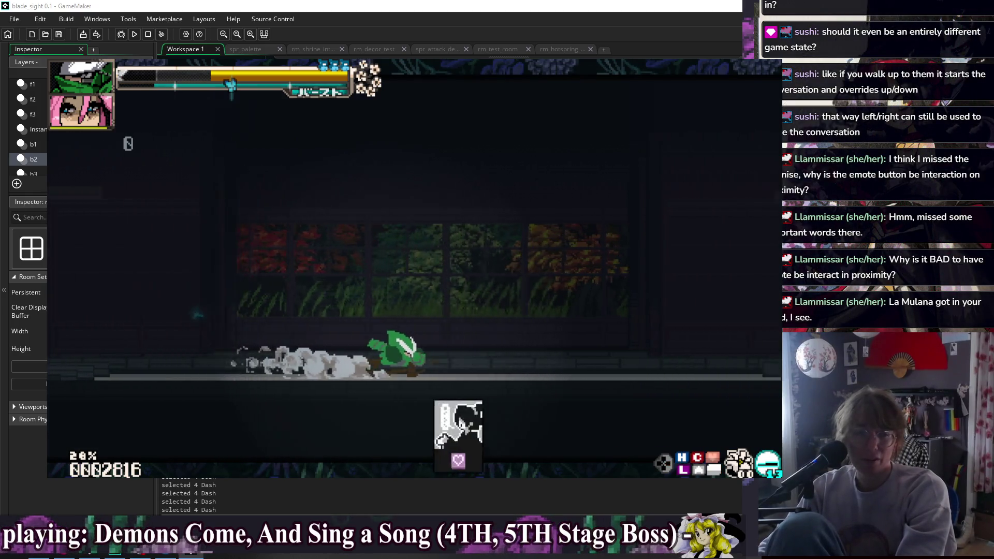
key(Right)
key(x)
key(x)
key(Left)
- Chain sword-arc slashes and the Dagger Slash H moving right, then crouch into a jump squat
key(x)
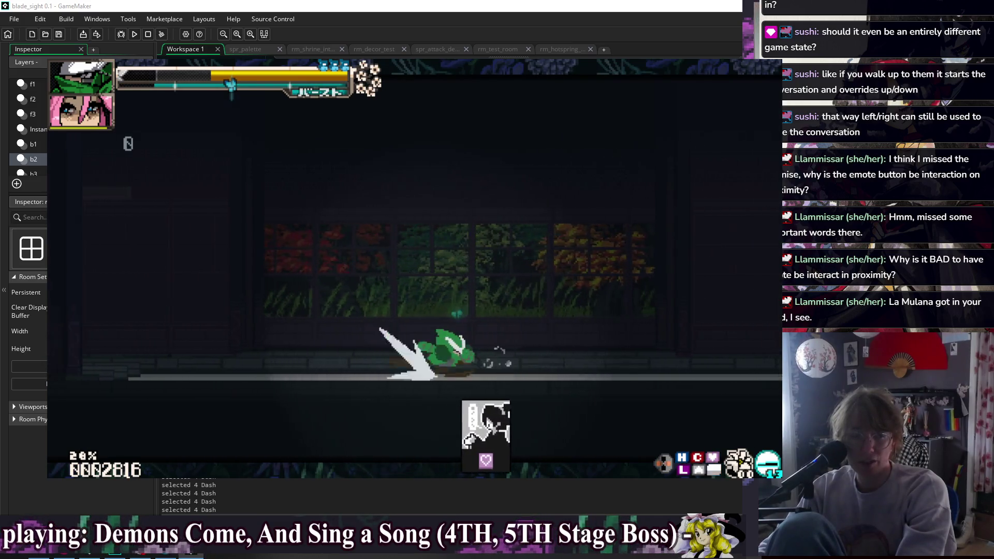
key(x)
key(Right)
key(x)
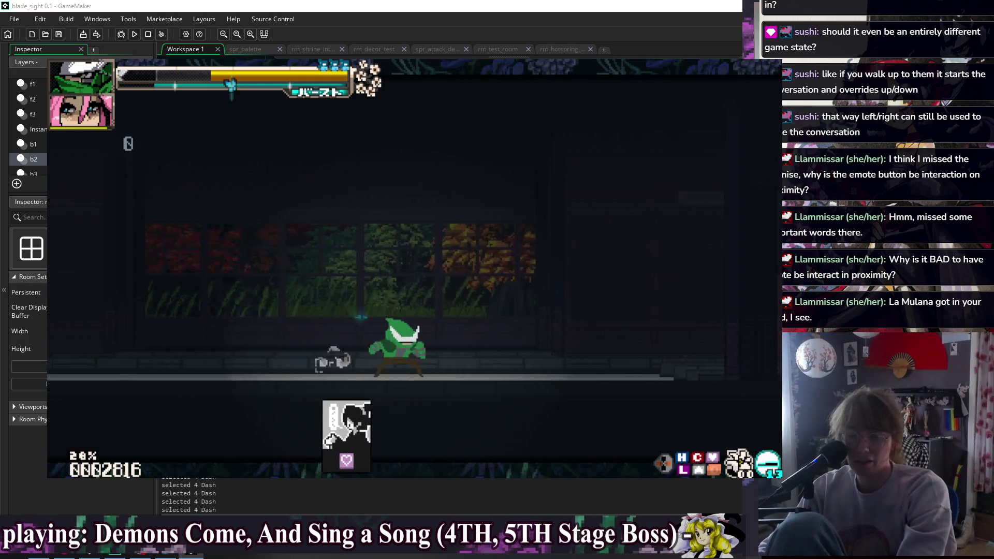
key(Right)
key(x)
key(z)
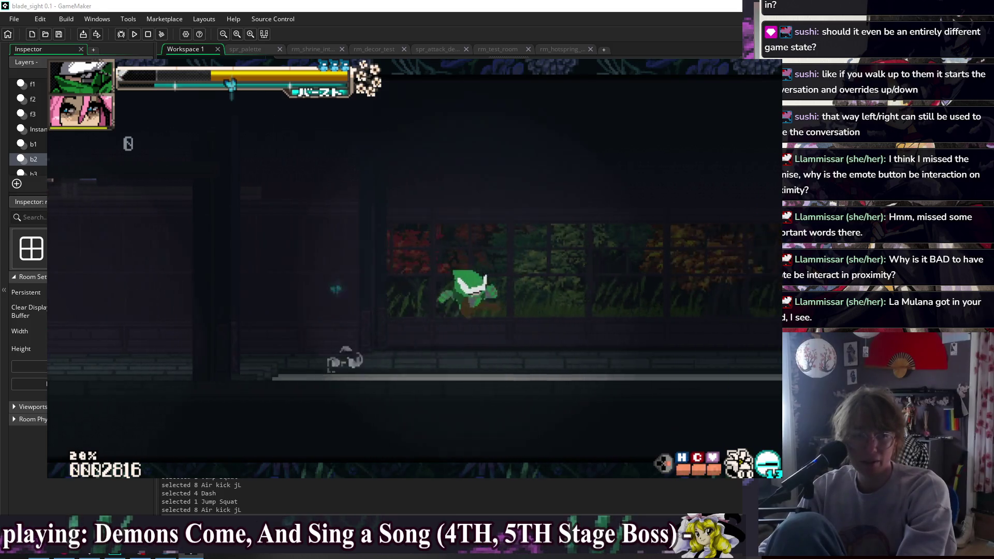
- Dash left and slash, then jump and air-kick onto the platform with a mid-air slash
key(Left)
key(c)
key(x)
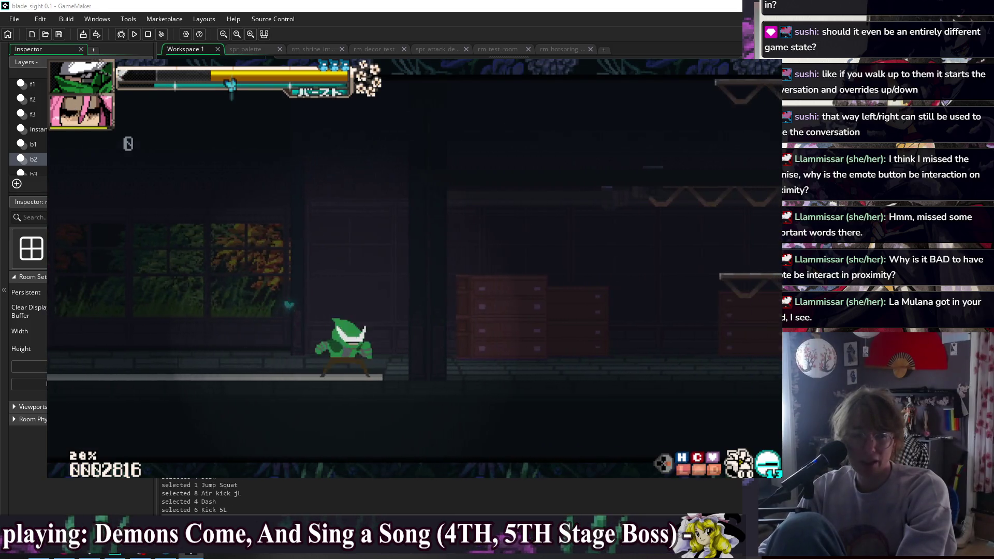
key(z)
key(x)
key(z)
key(x)
key(x)
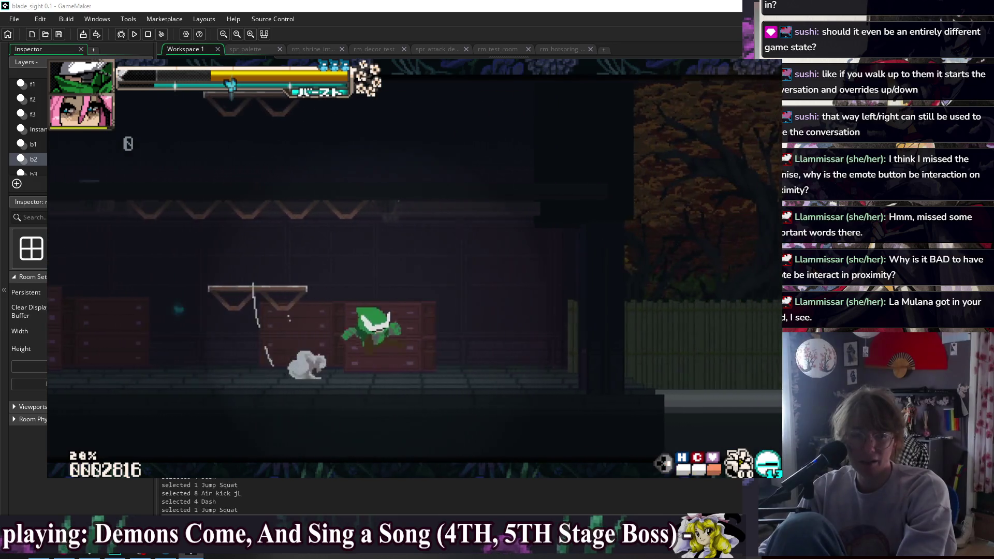
key(z)
key(c)
- Jump left with mid-air slashes, then jump up into the Dive kick jH
key(z)
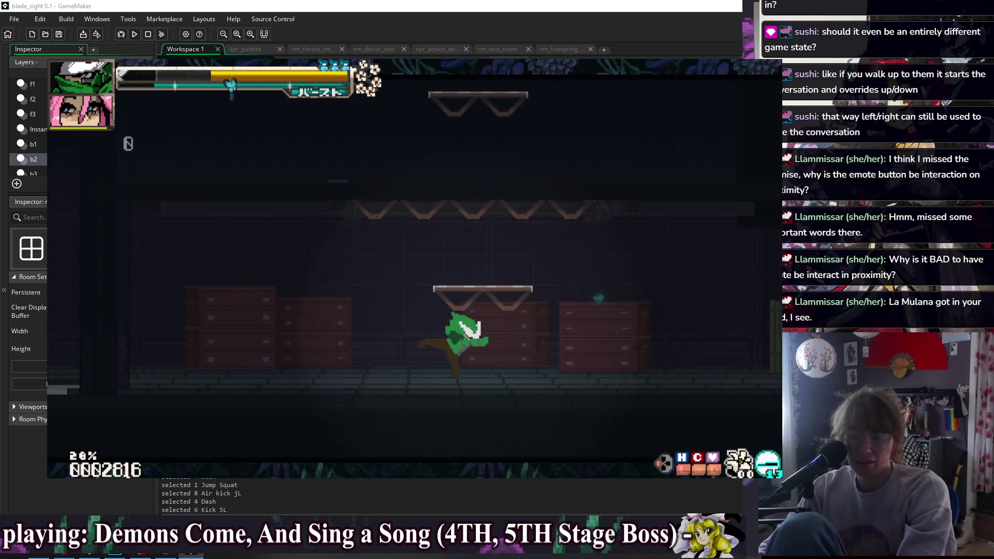
key(Left)
key(z)
key(x)
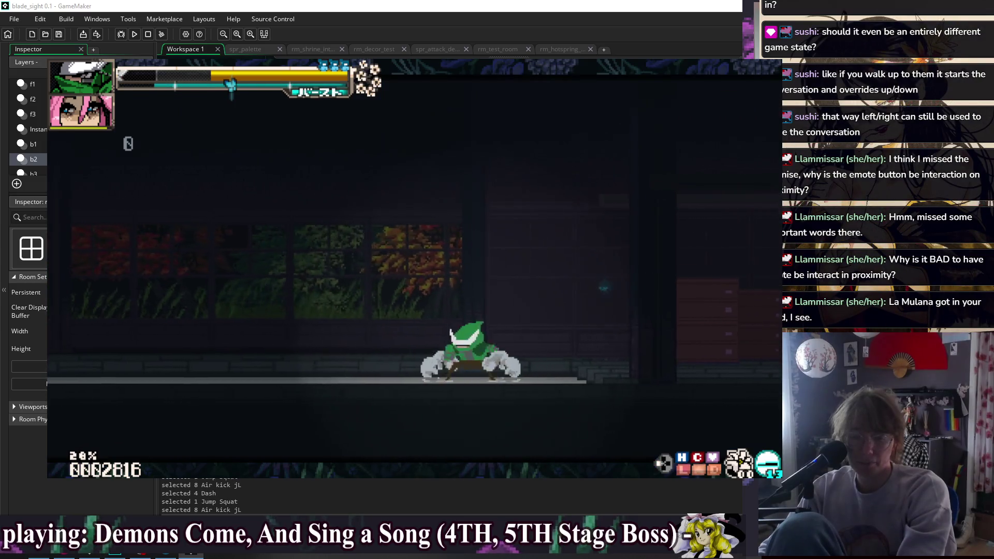
key(x)
key(z)
key(Down+x)
- Chain dashes after landing and run rightward through the room into the outdoor shrine area
key(z)
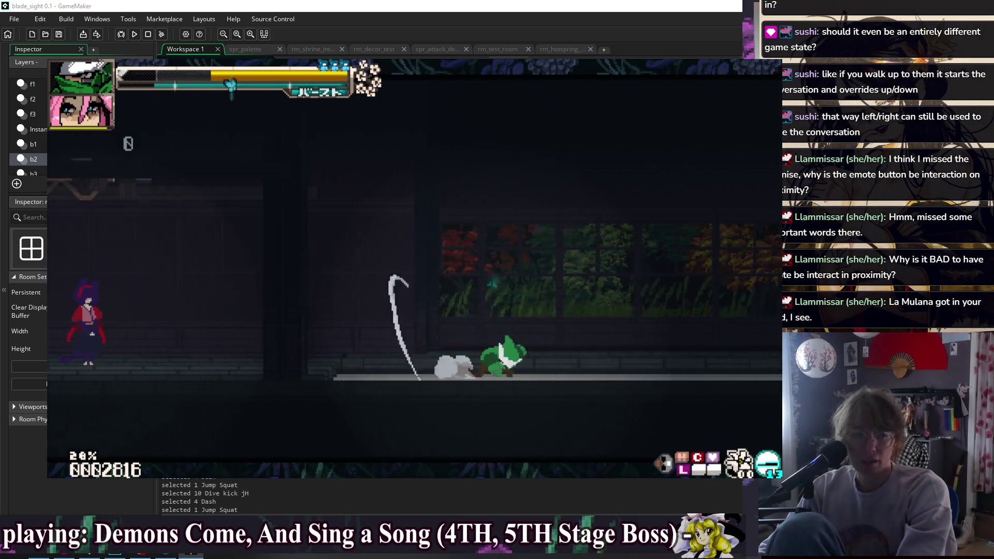
key(c)
key(c)
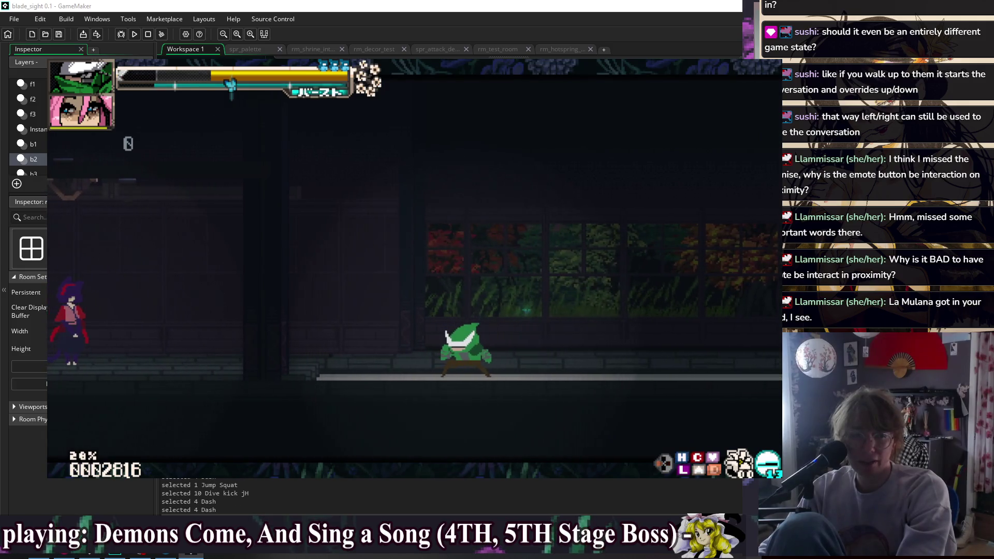
key(c)
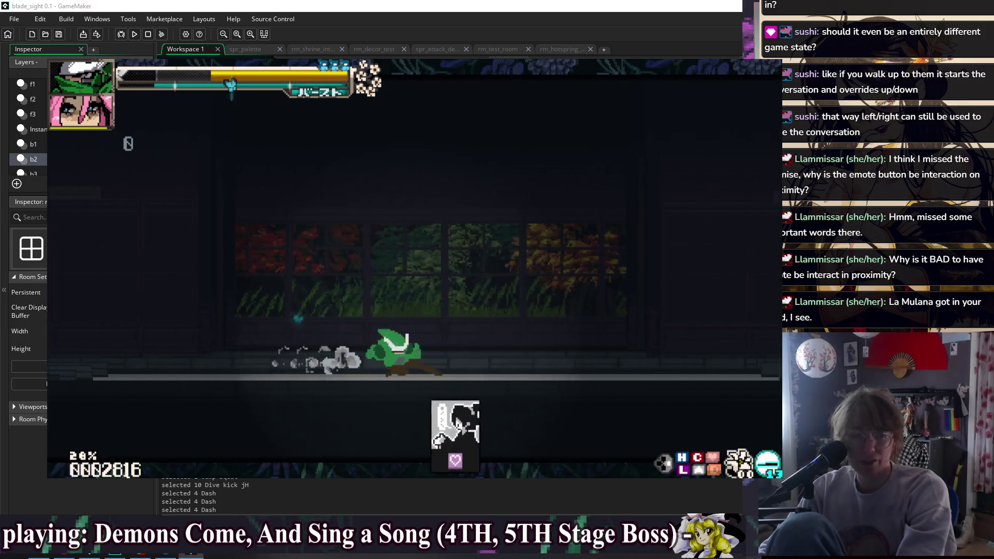
key(Left)
key(c)
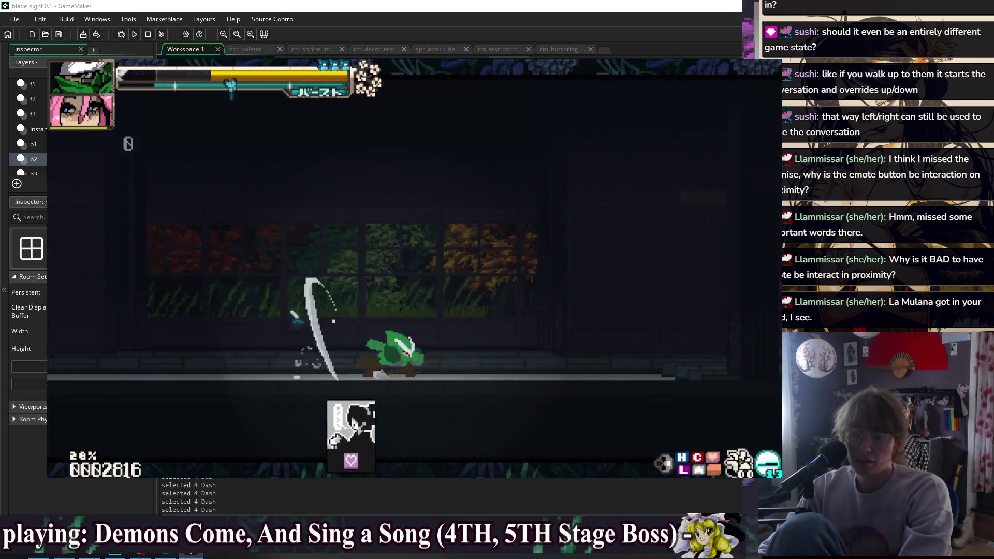
key(Right)
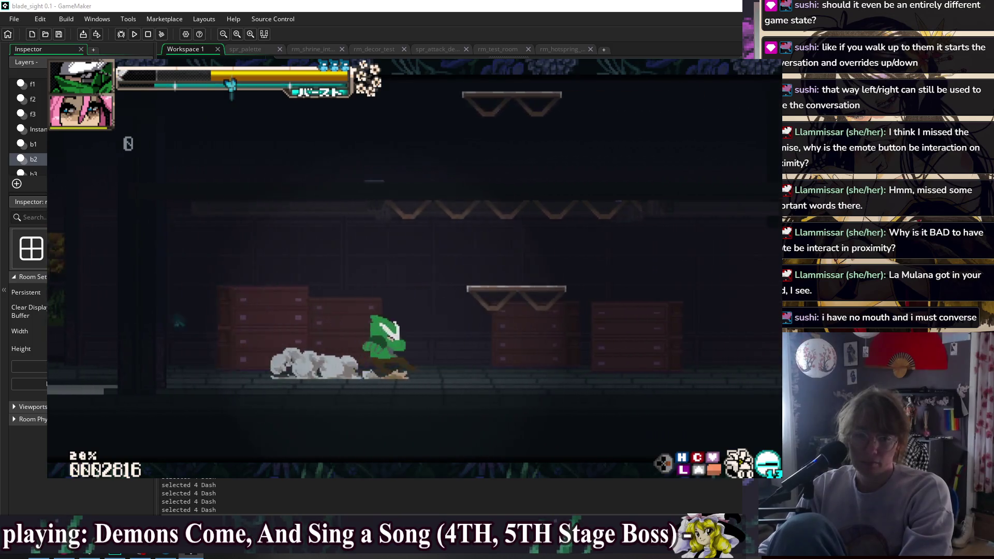
key(Right)
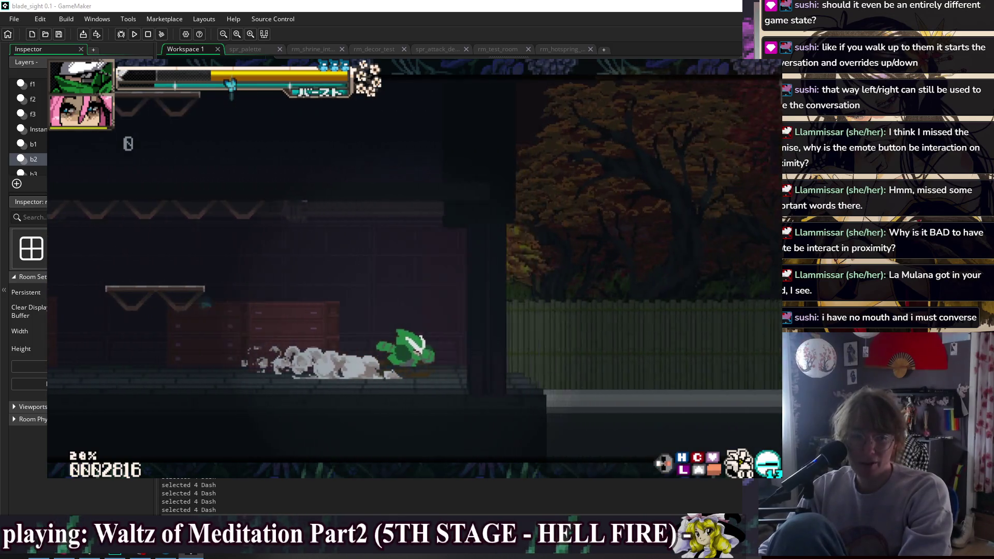
- Dash right into the next area and start talking to the shrine maiden
key(space)
key(space)
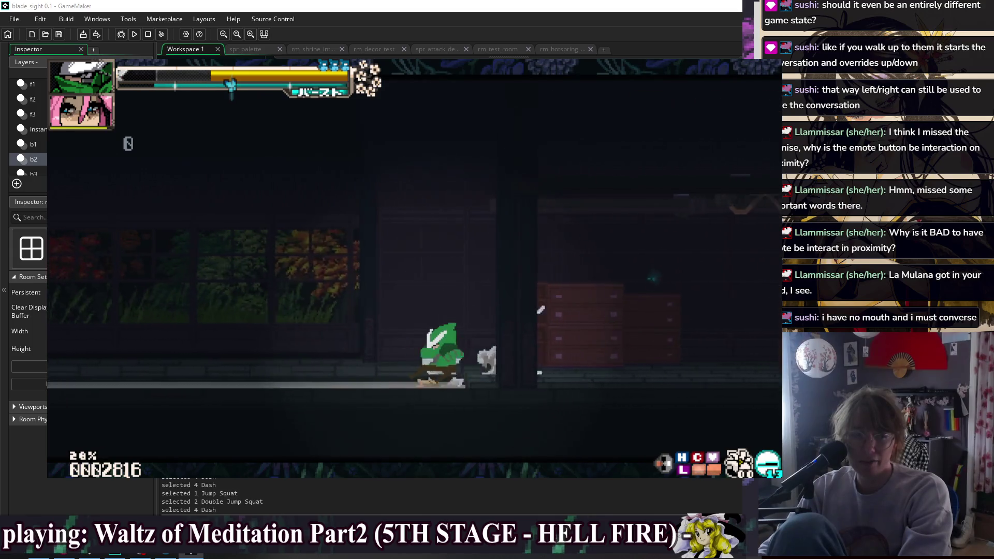
key(shift)
key(shift)
key(shift)
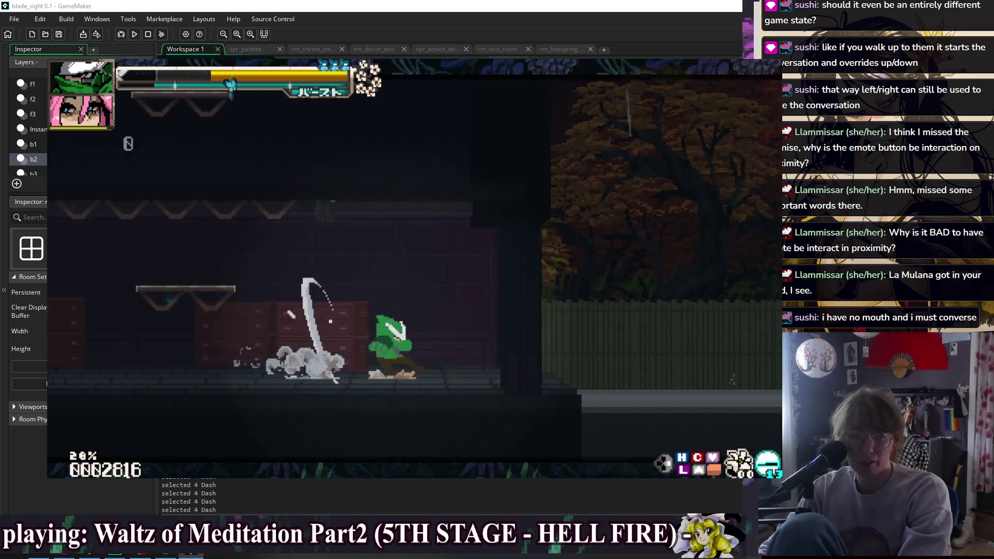
key(shift)
key(Right)
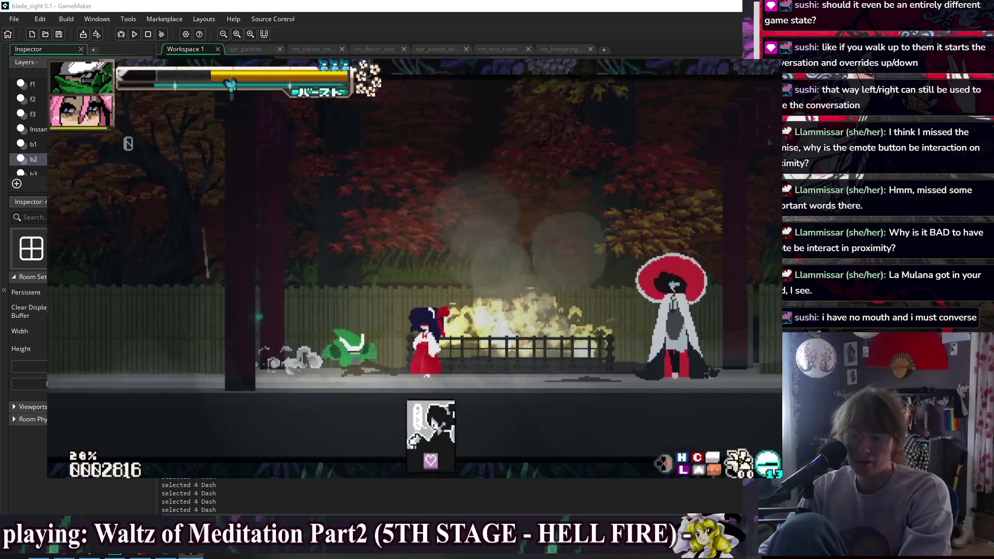
key(Up)
- Advance the girlfriend's dialogue and end it with the 'I love you!' reply
key(Return)
key(Return)
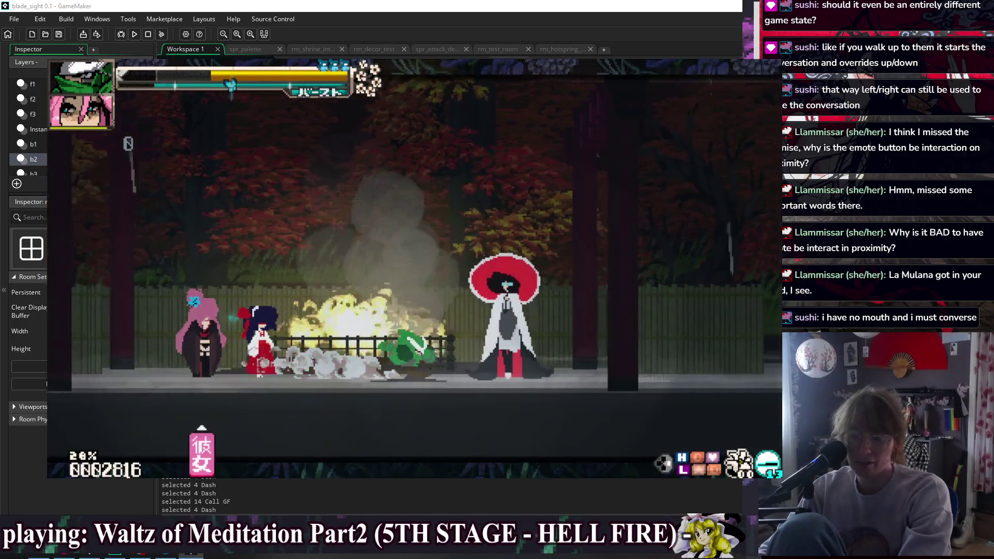
key(Return)
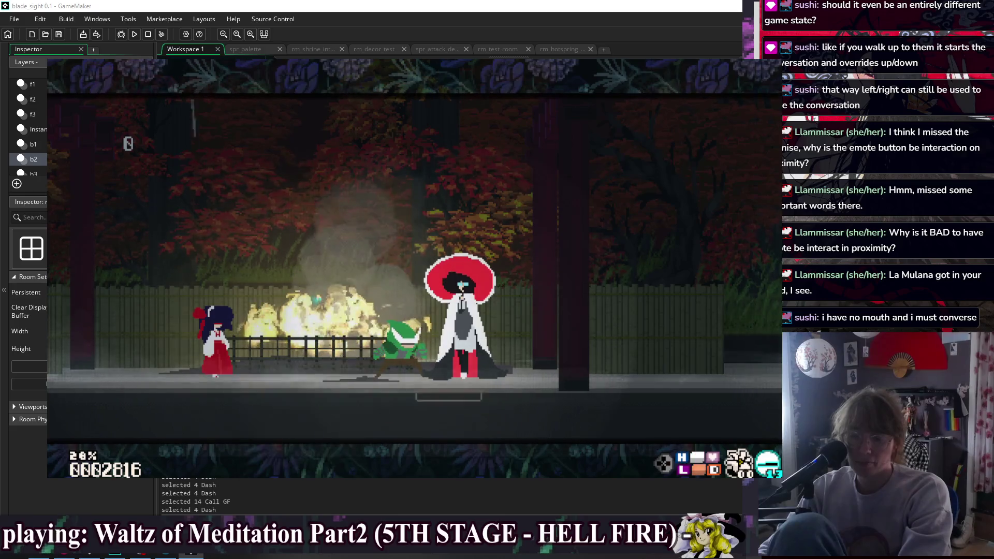
key(Return)
key(Return)
key(Left)
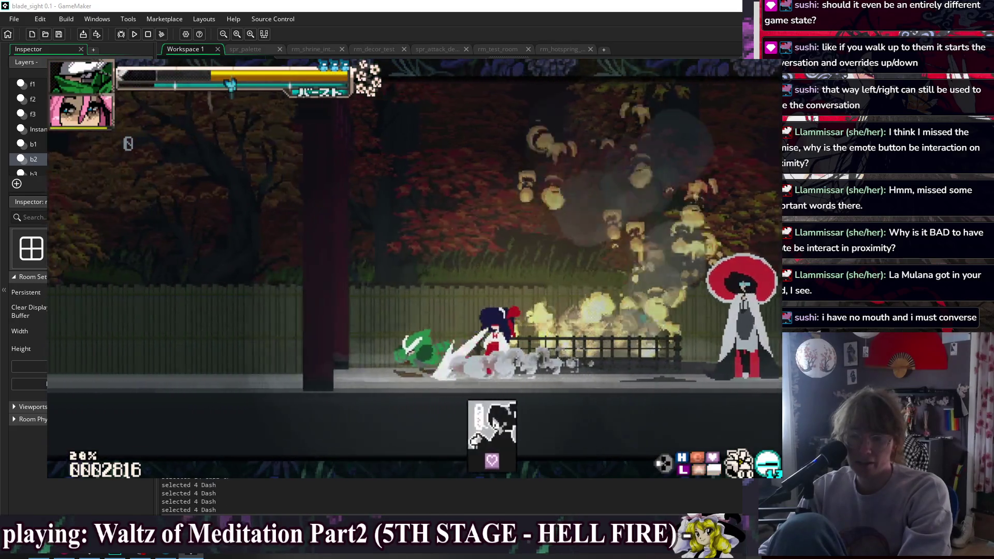
- Walk left into the dark indoor room, dash right, then pause the game
key(Left)
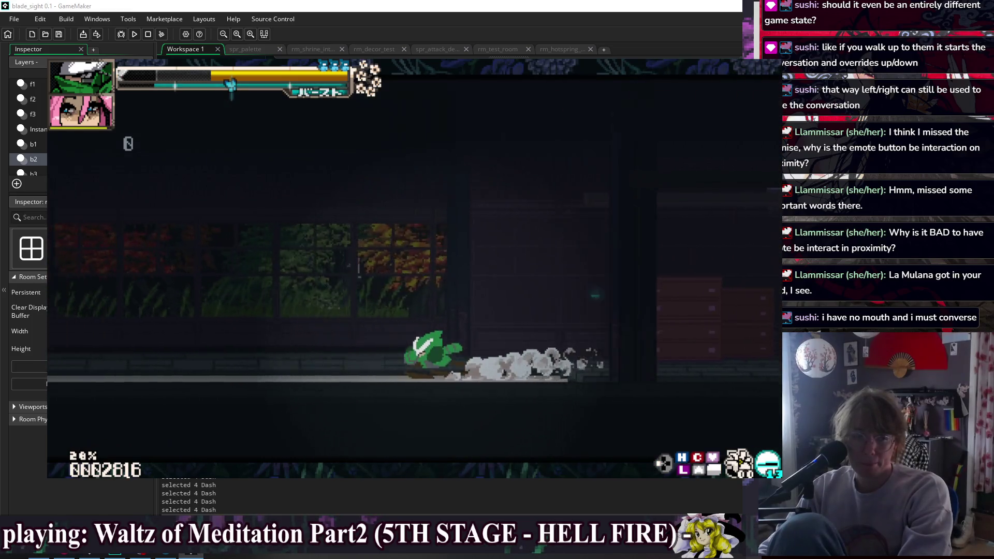
key(Right)
key(Right)
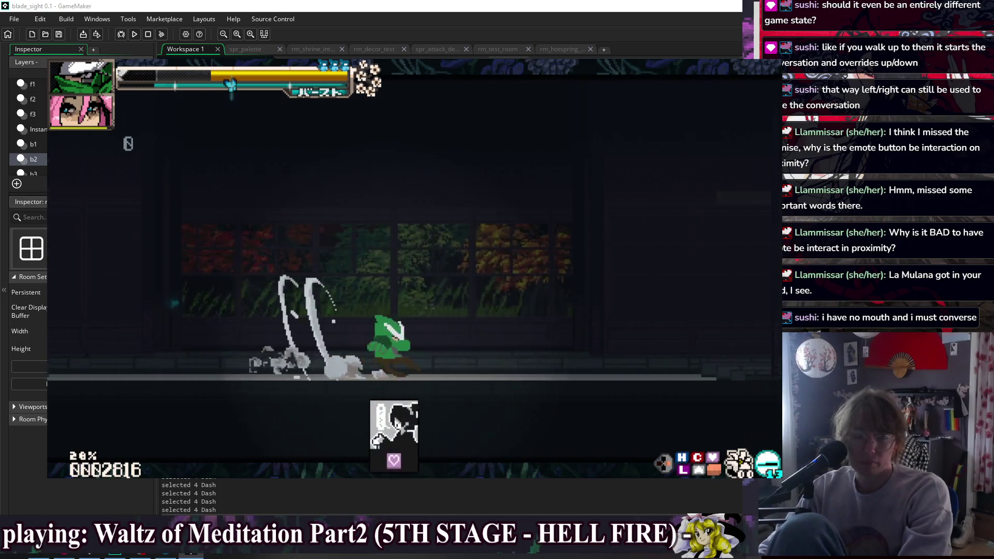
key(Escape)
key(Down)
key(Down)
- Use Debug Actions > Change Doll to pick the white-haired doll from the grid as the player
key(Return)
key(Escape)
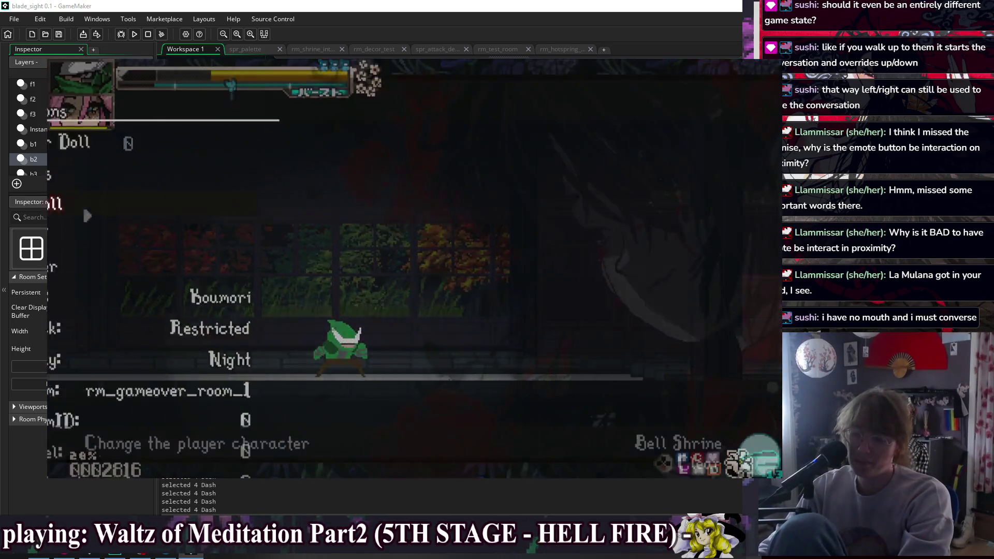
key(Down)
key(Down)
key(Return)
key(Down)
key(Down)
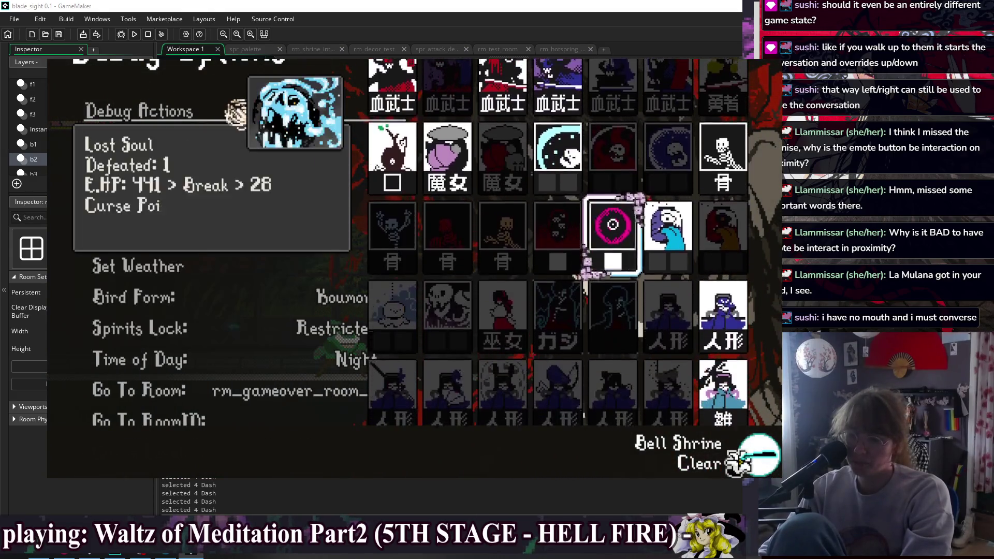
key(Down)
key(Right)
key(Down)
key(Left)
key(Right)
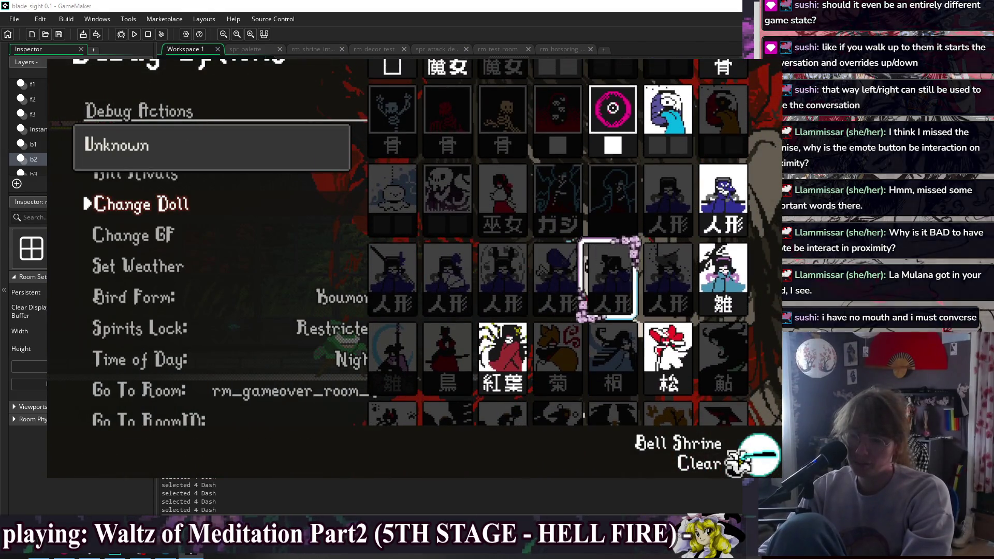
key(Return)
key(Return)
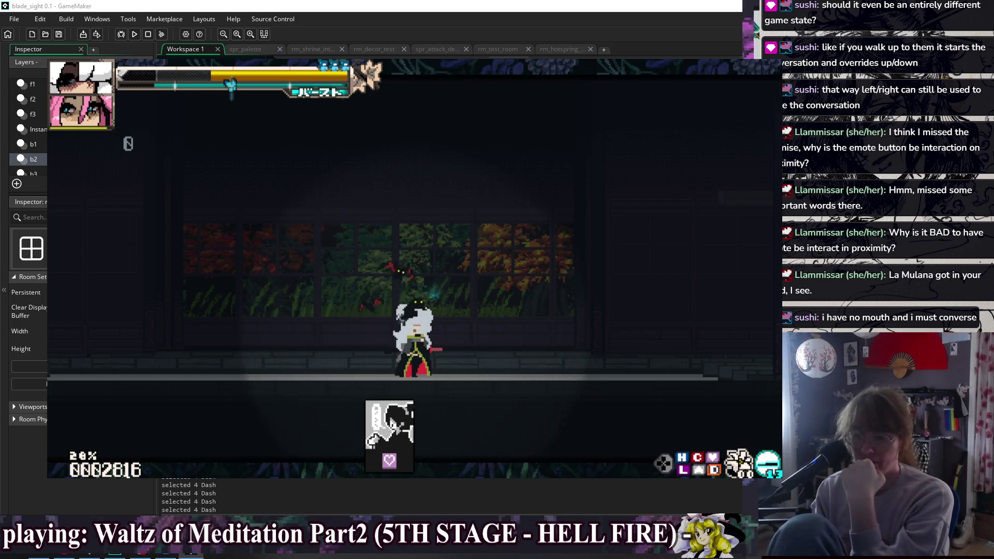
- Pause again and reopen the Debug Actions list near the Change Doll option
key(Escape)
key(Down)
key(Down)
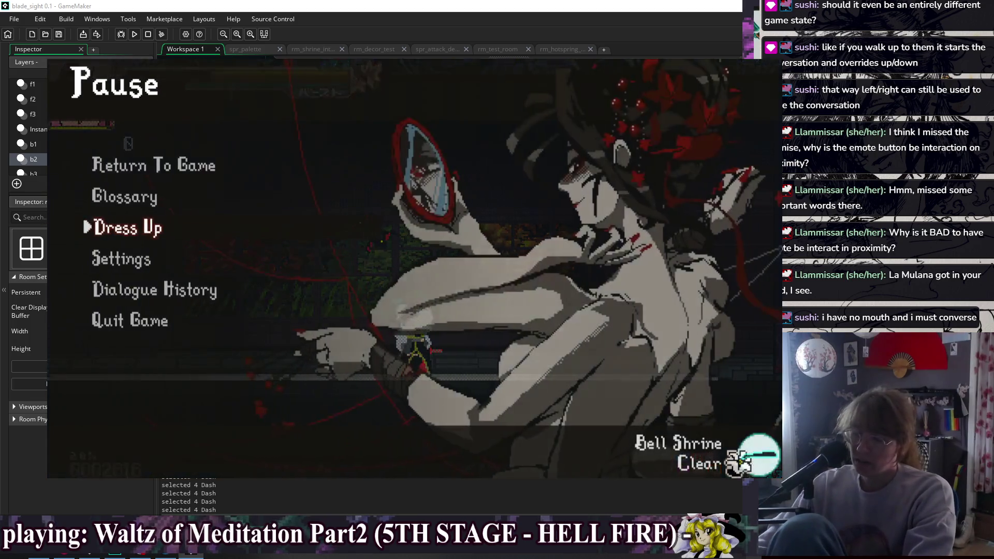
key(Down)
key(Return)
key(Down)
key(Down)
key(Down)
key(Down)
key(Return)
key(Down)
key(Down)
key(Down)
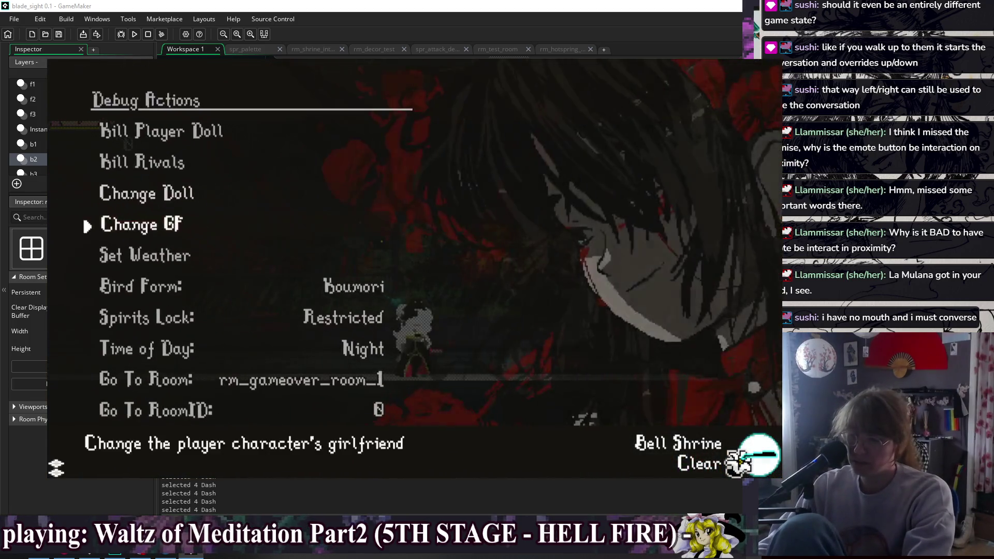
key(Down)
- Confirm the white-haired doll in the picker and resume play to see its Bow move
key(Up)
key(Up)
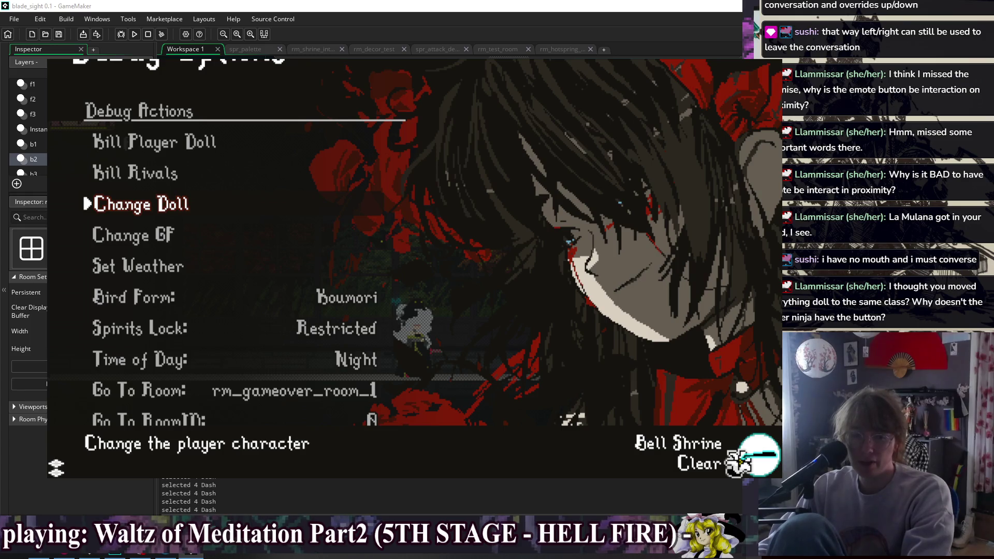
key(Return)
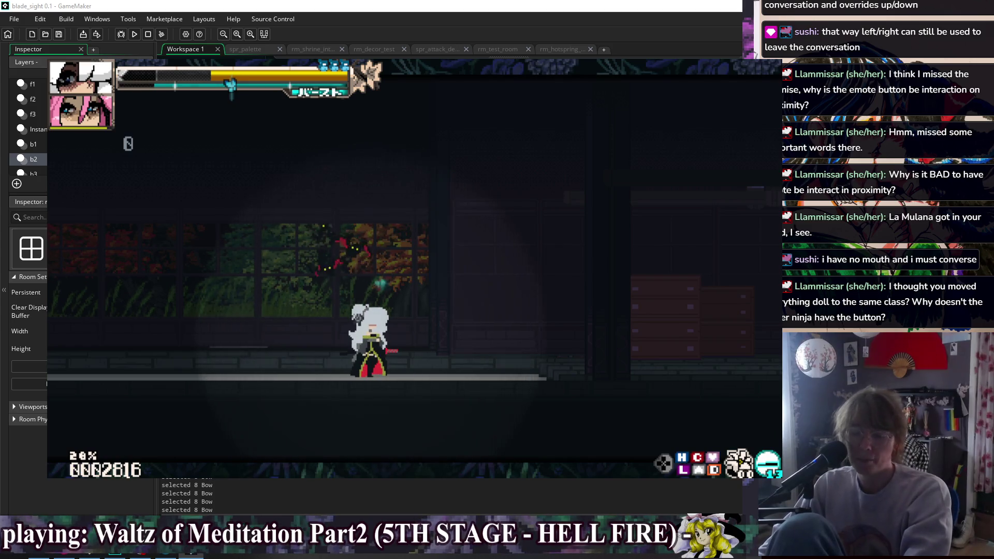
- Use Debug Actions > Change Doll to make the green ninja the player doll again
key(Escape)
key(Down)
key(Up)
key(Return)
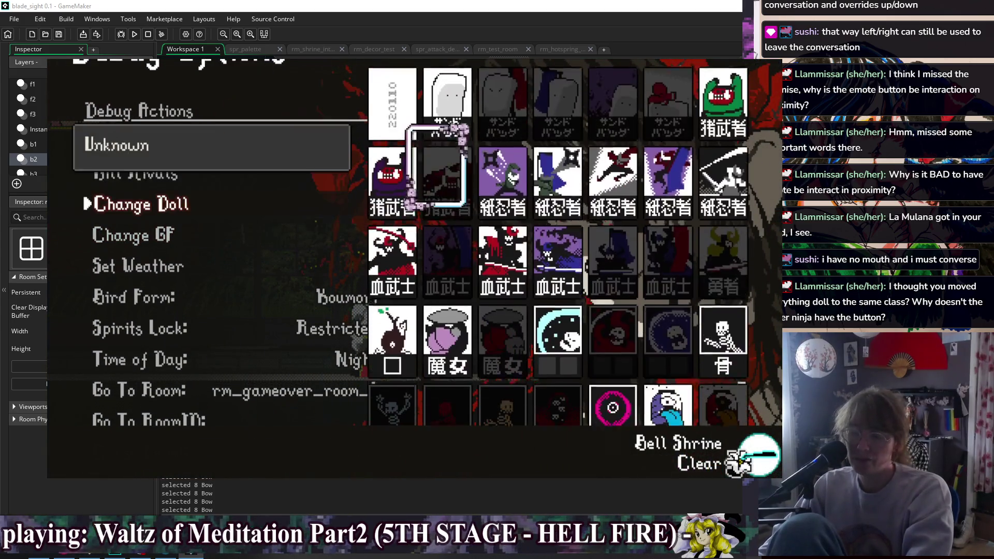
key(Right)
key(Right)
key(Up)
key(Return)
- Dash the ninja rightward and end training from the training settings
key(Left)
key(Right)
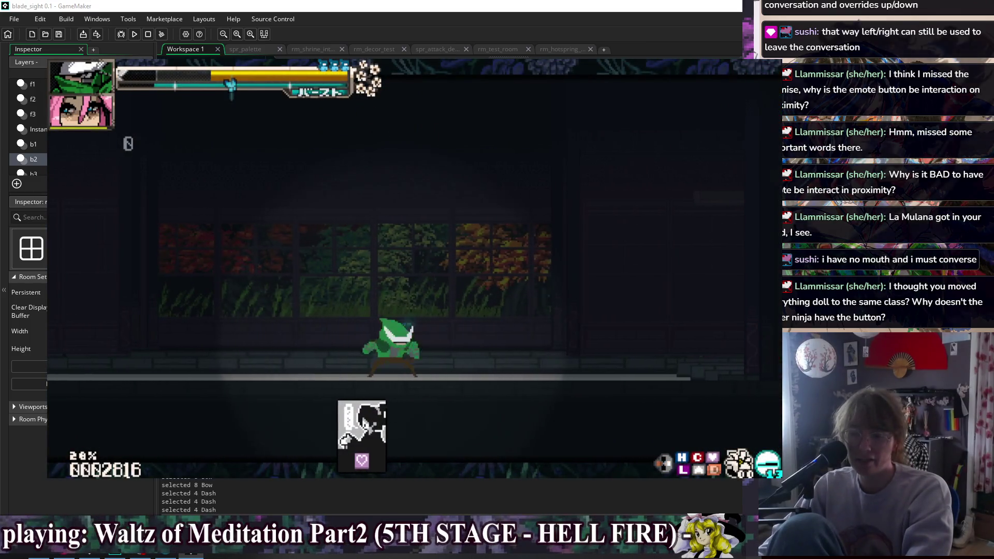
key(Right)
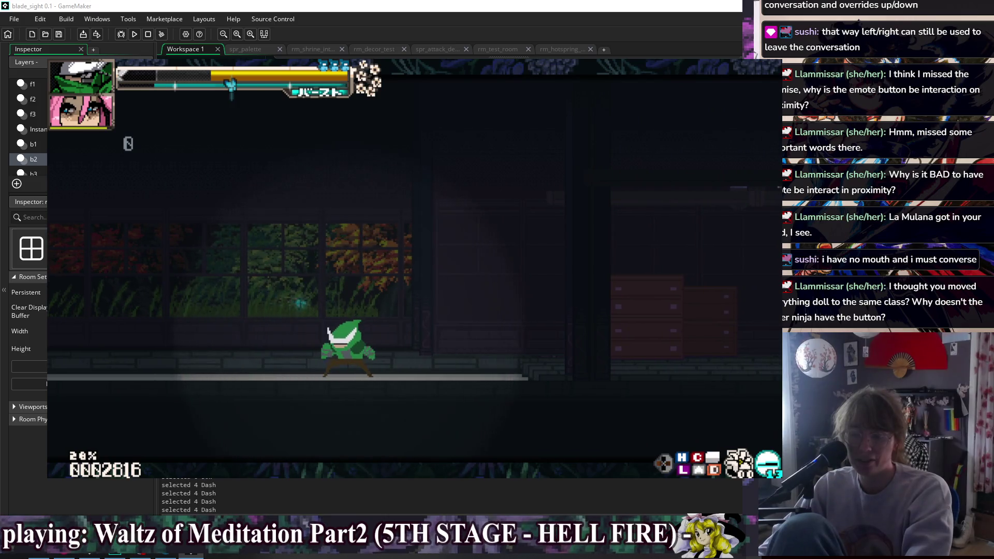
key(Right)
key(Right)
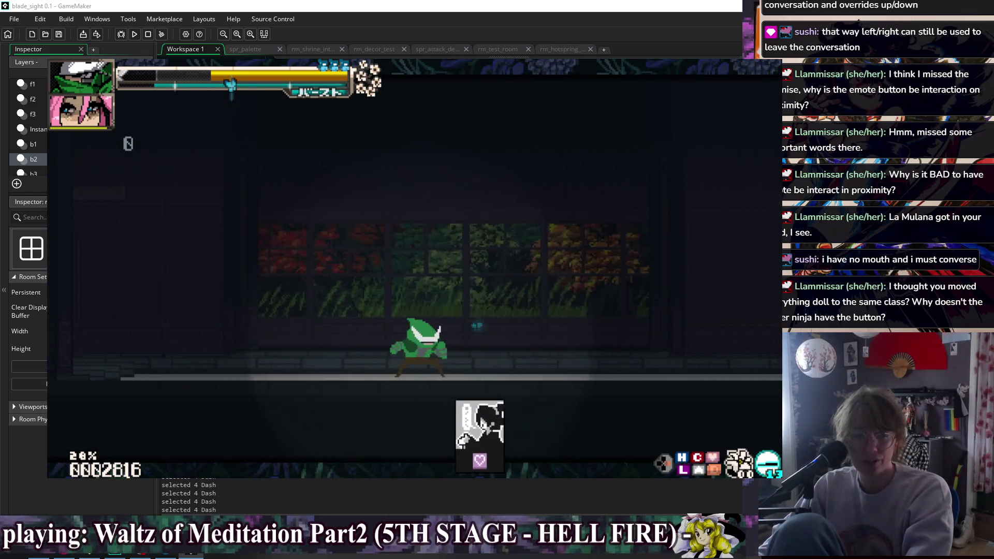
key(Escape)
key(Down)
key(Return)
key(Right)
key(Right)
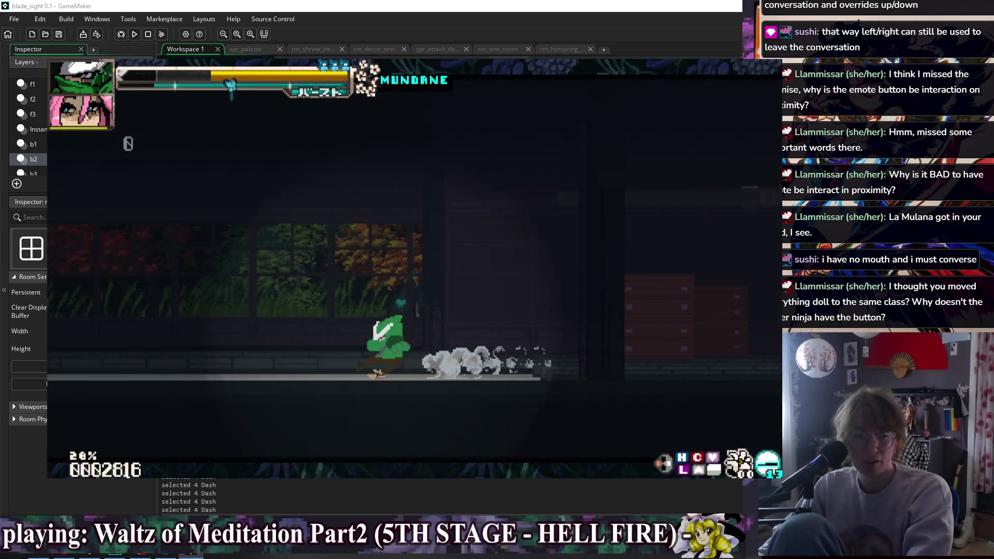
key(Right)
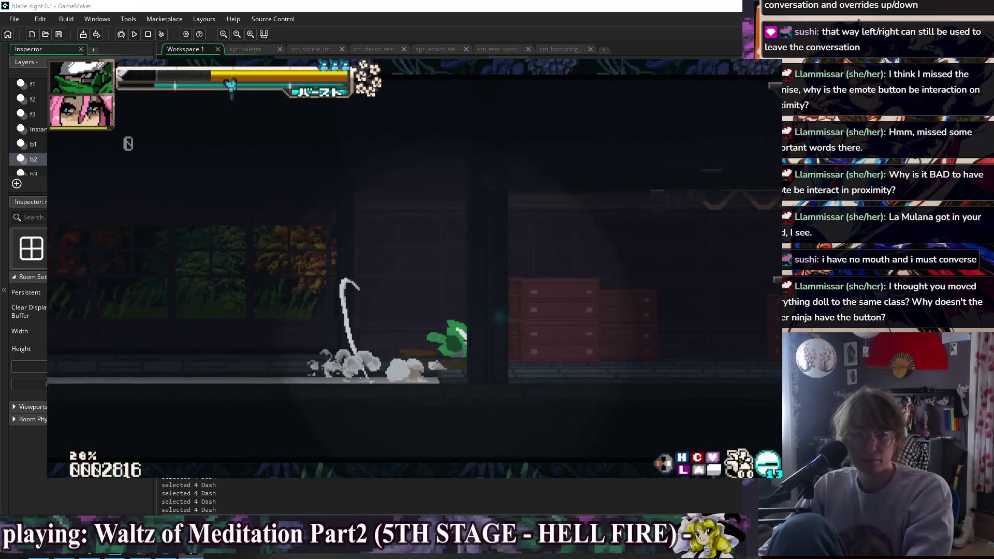
key(Right)
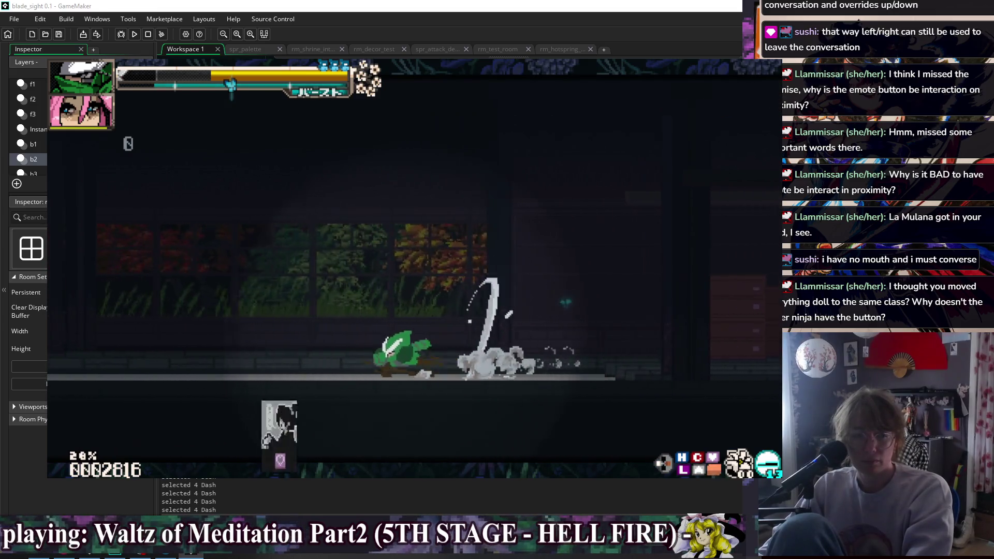
- Keep dashing right, double-jump into the next room area, then dash left and back right
key(Right)
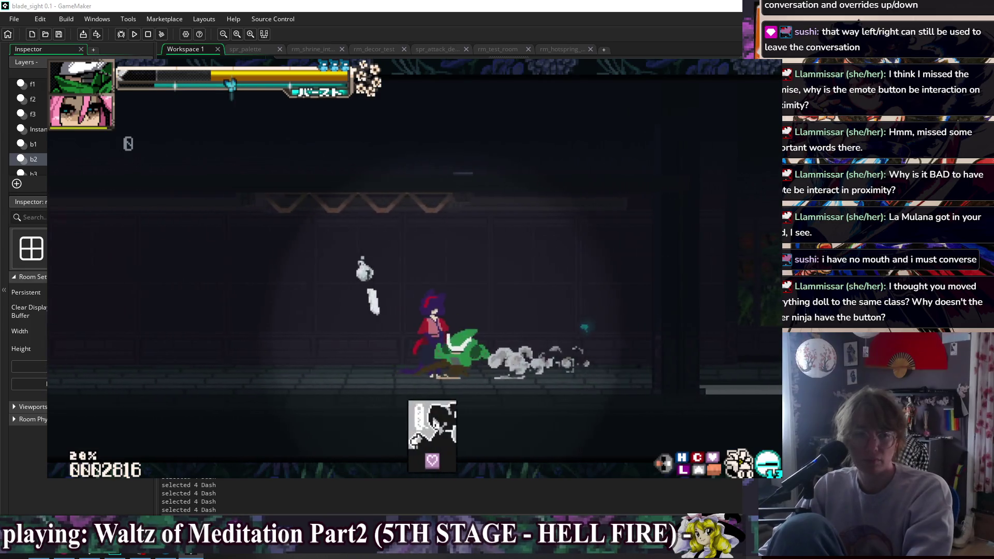
key(Right)
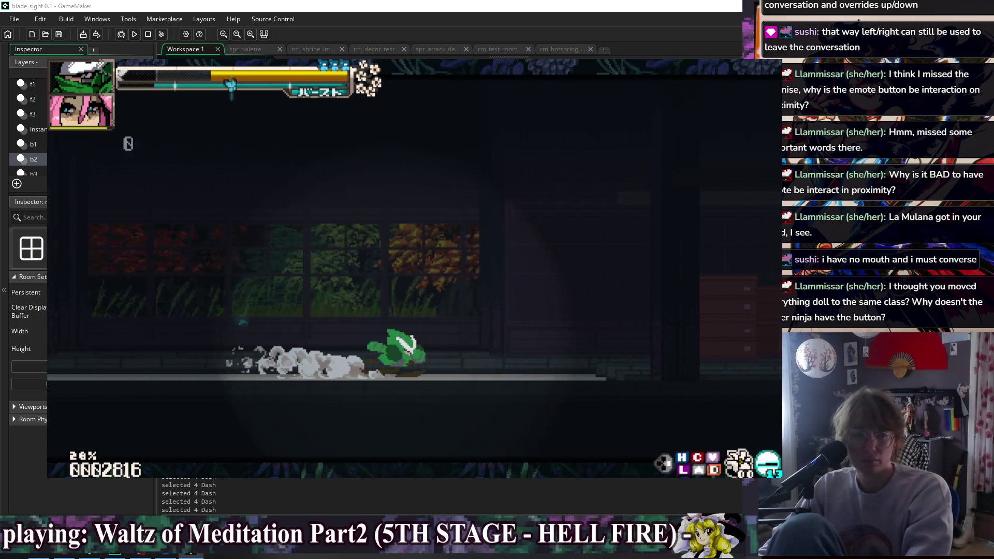
key(Right)
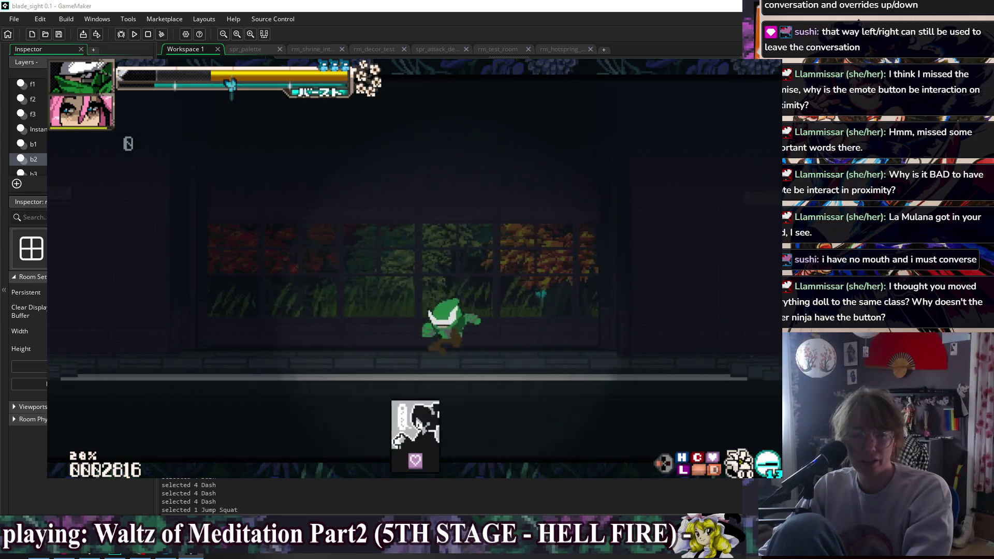
key(space)
key(space)
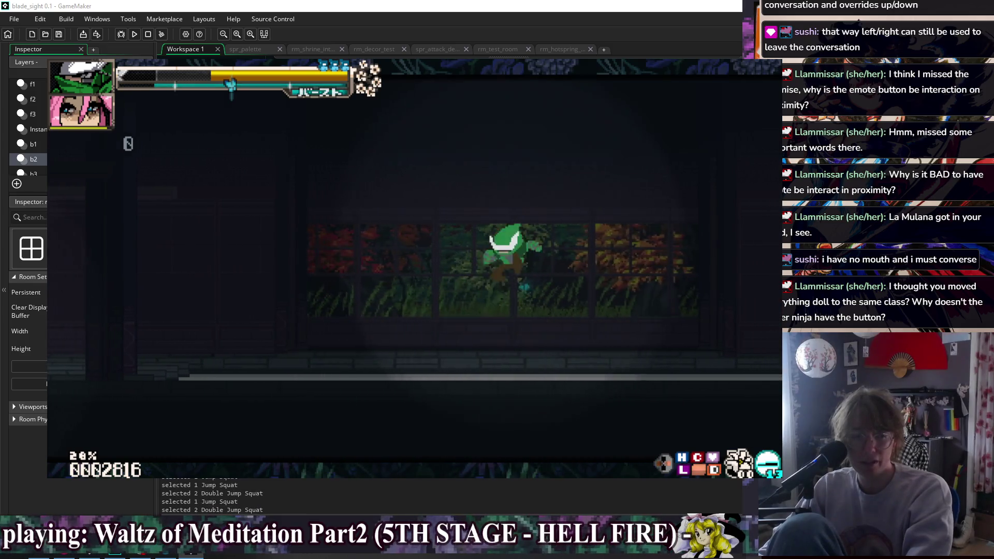
key(space)
key(shift)
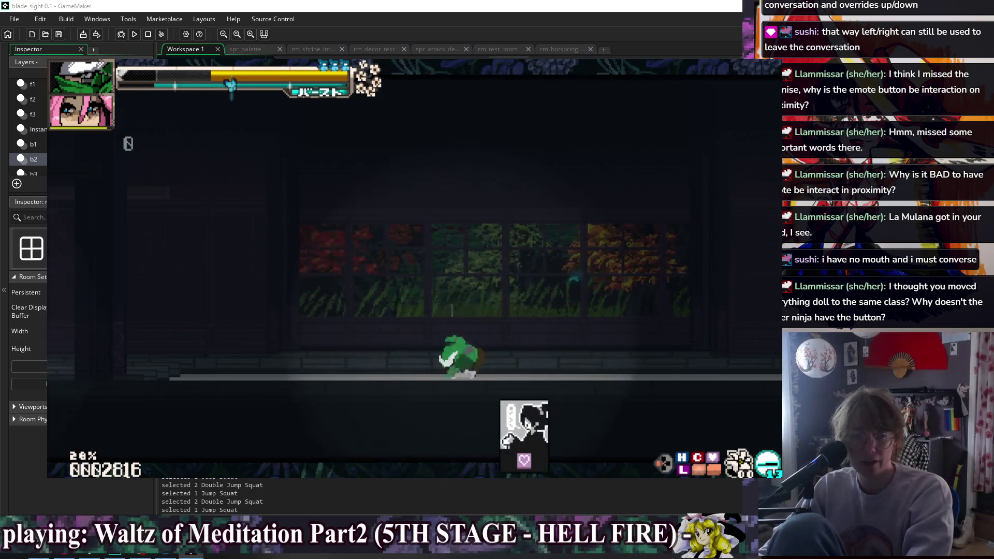
key(shift)
key(shift)
key(shift)
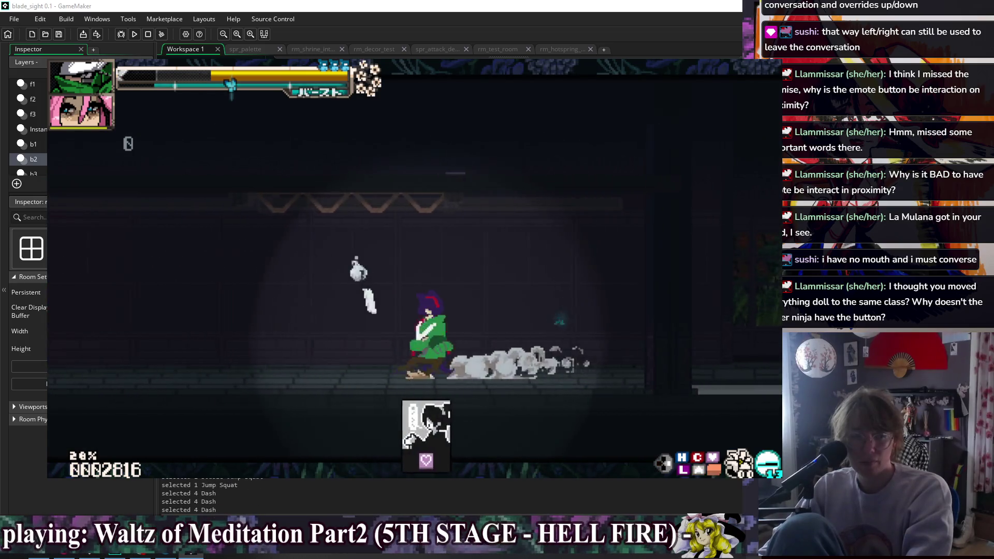
key(shift)
- Double-jump and super-jump with air kicks, then dash left into the camp room
key(space)
key(space)
key(x)
key(space)
key(x)
key(space)
key(x)
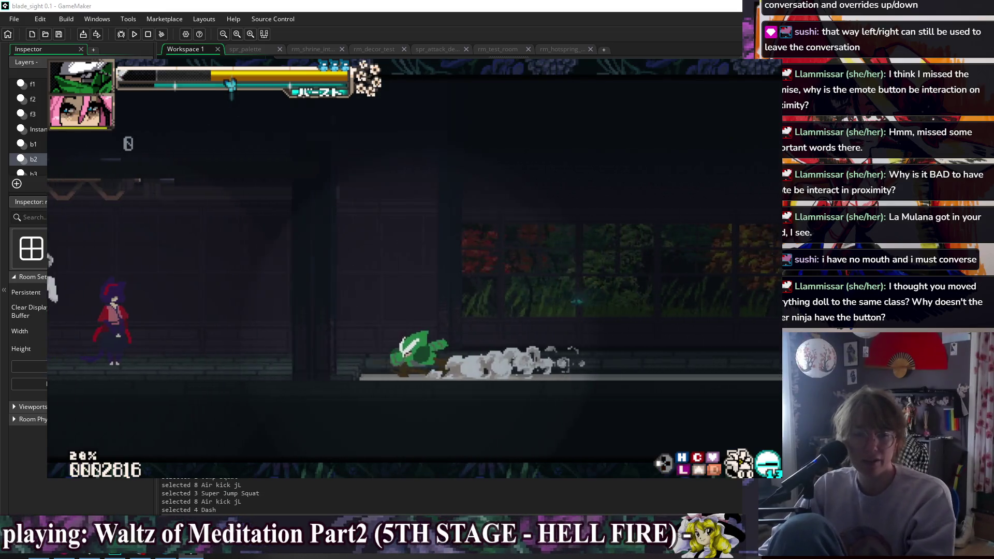
key(shift)
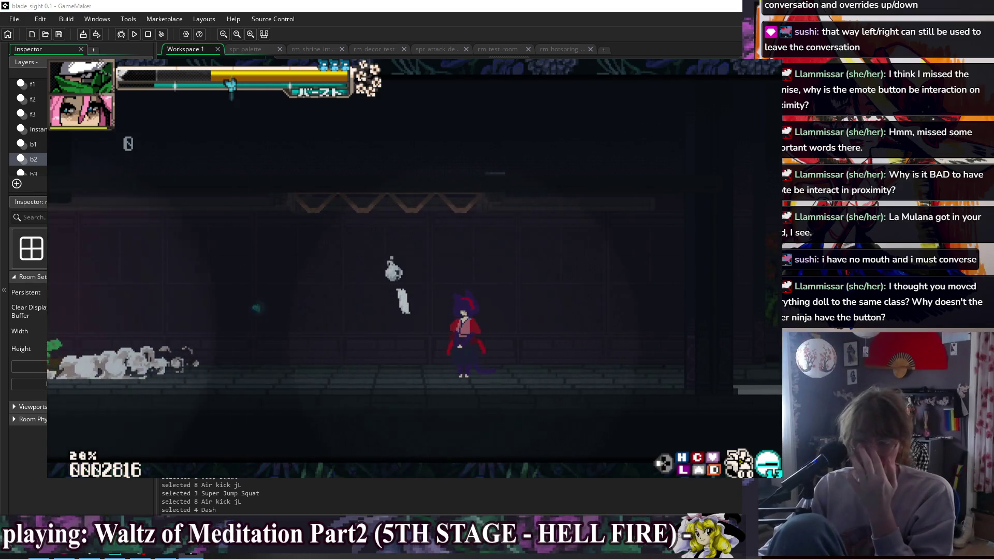
key(Up)
key(shift)
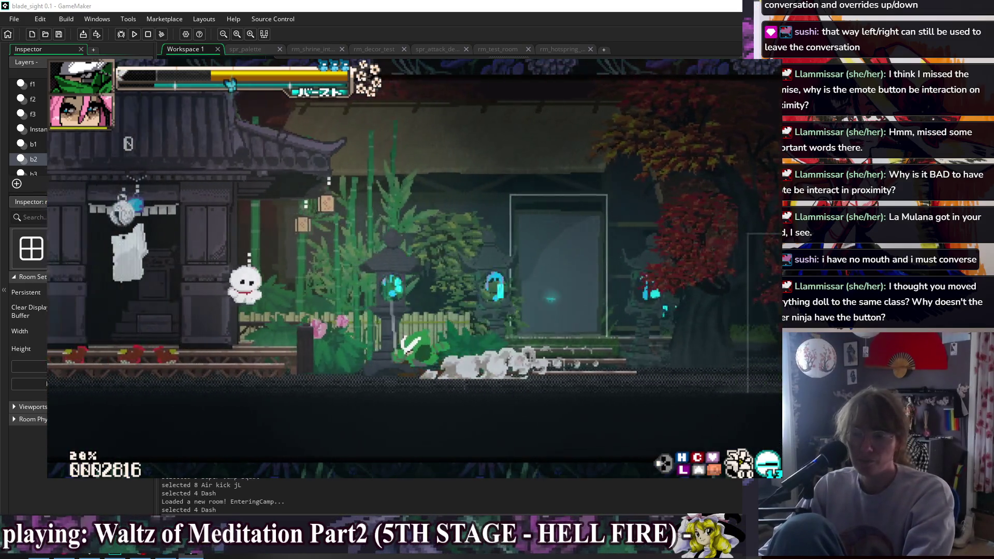
key(shift)
key(Right)
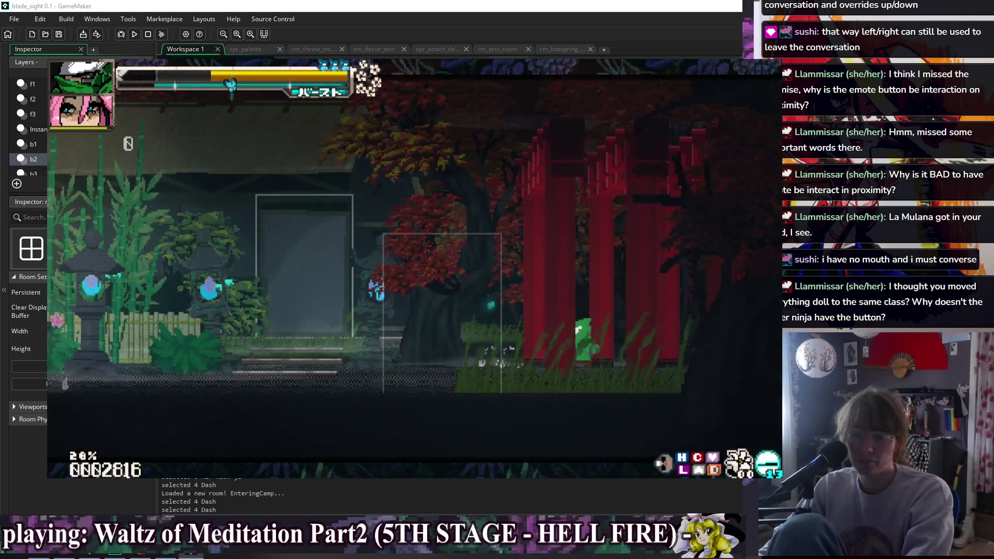
key(shift)
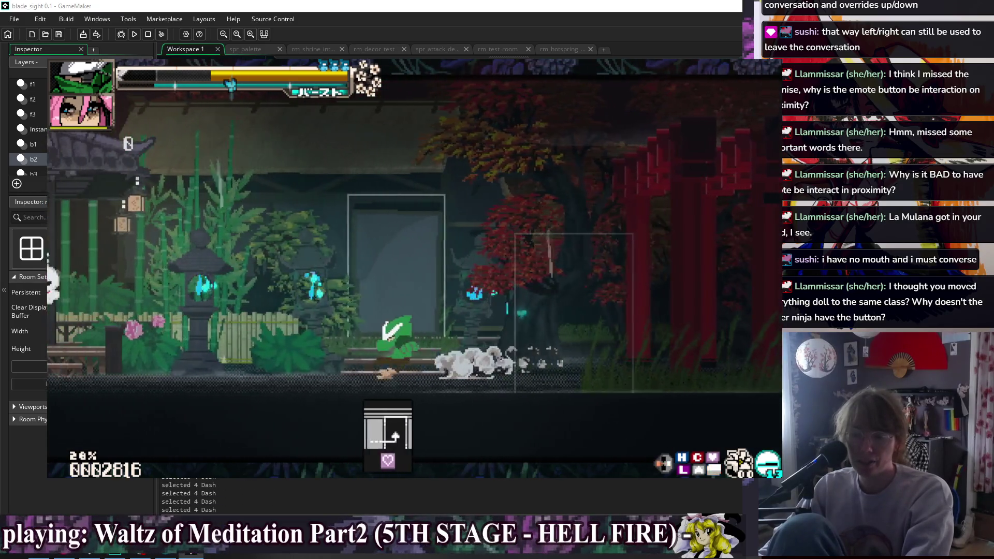
key(z)
key(Left)
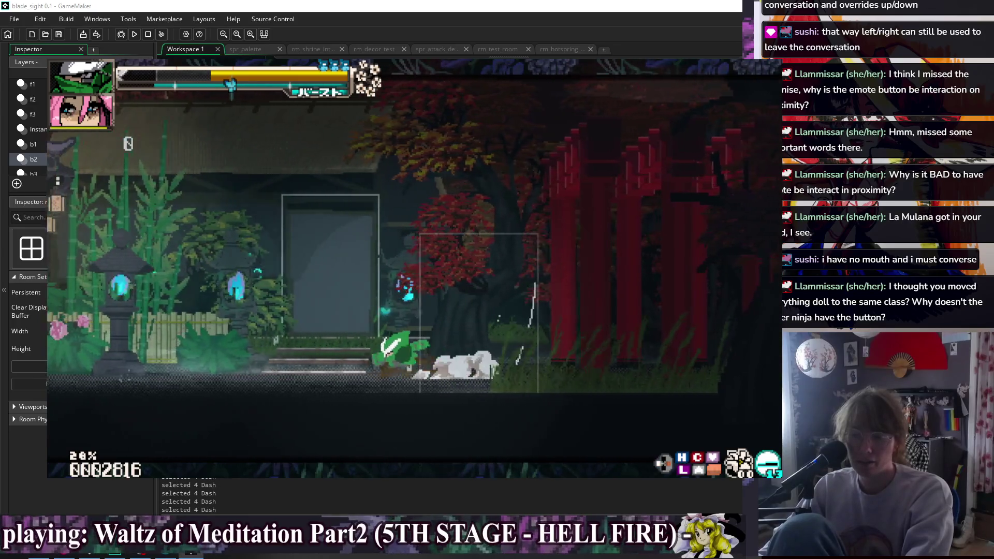
key(z)
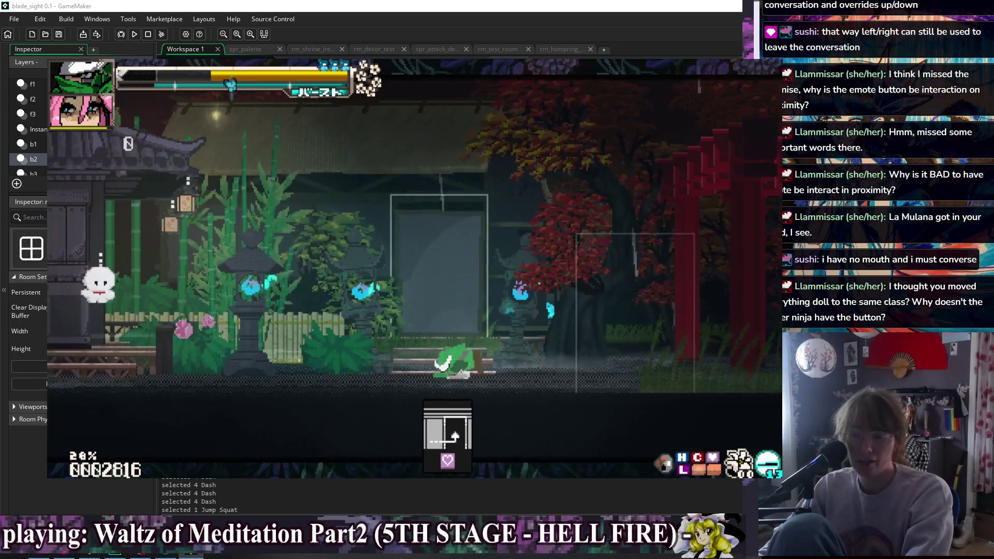
key(z)
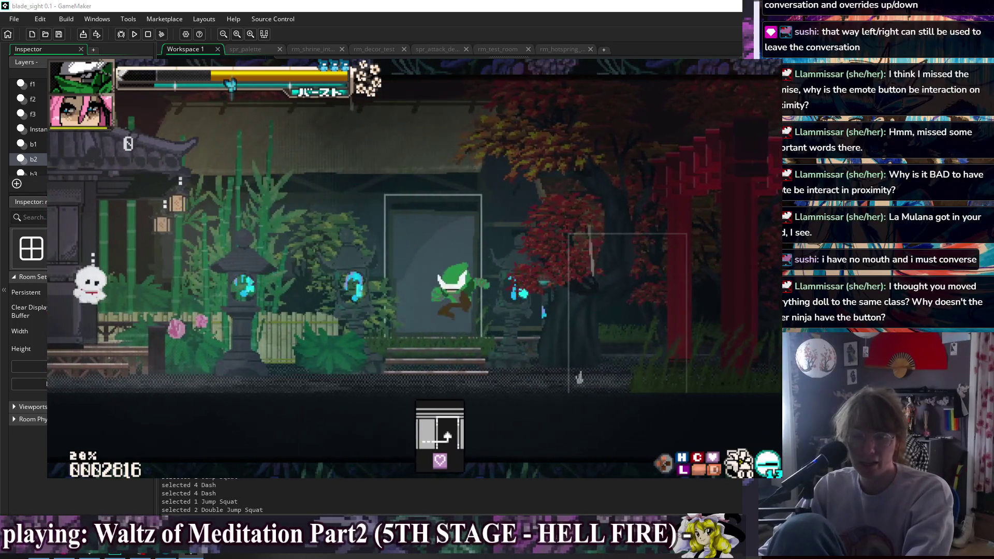
key(c)
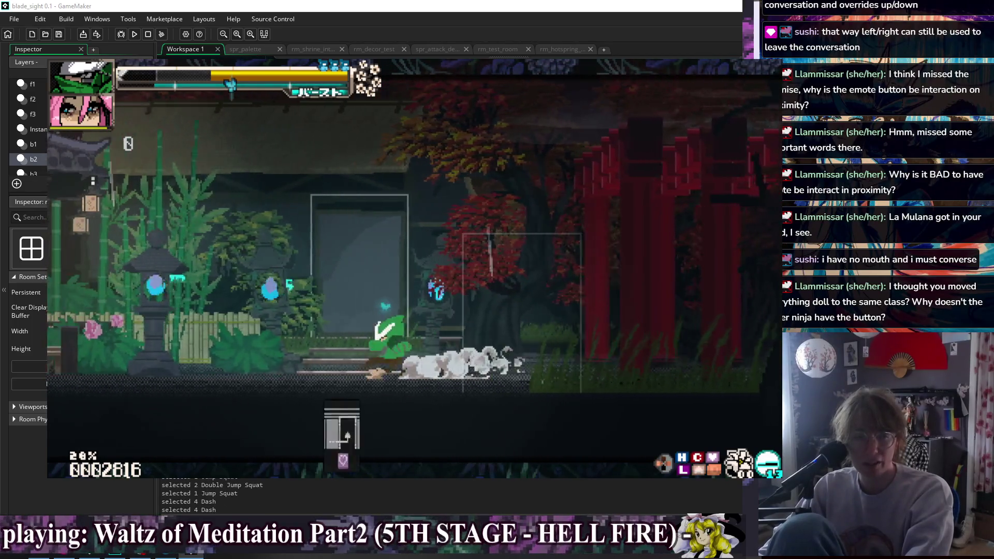
key(x)
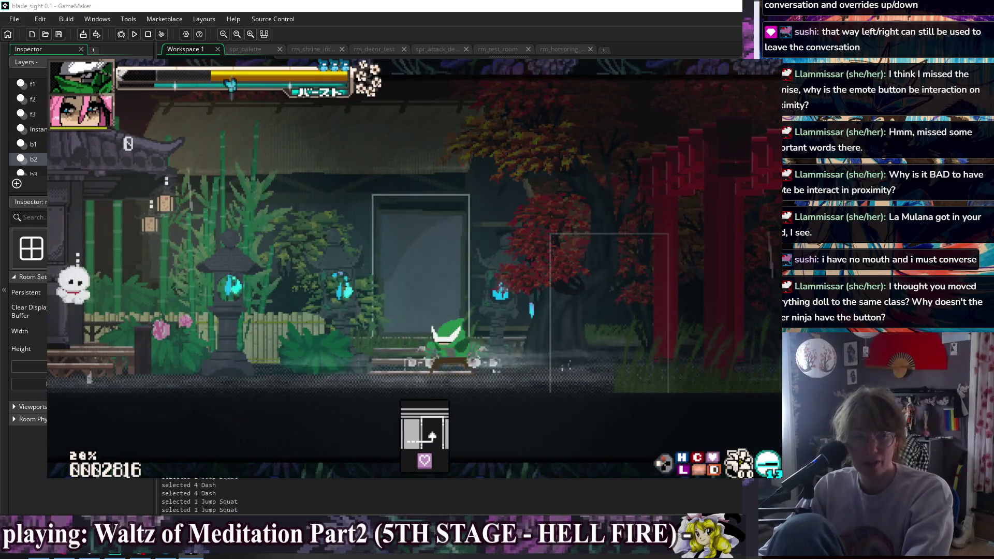
key(c)
key(x)
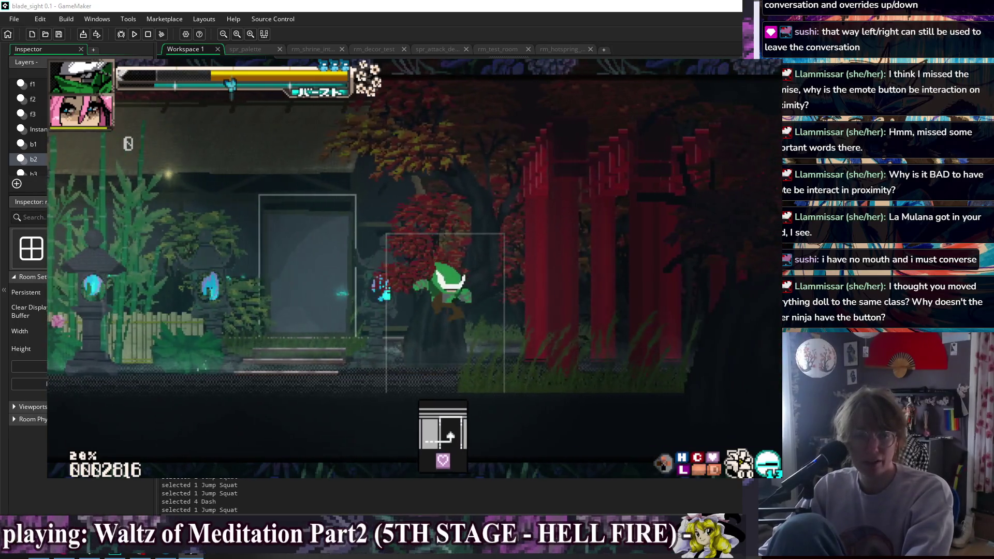
key(Right)
key(c)
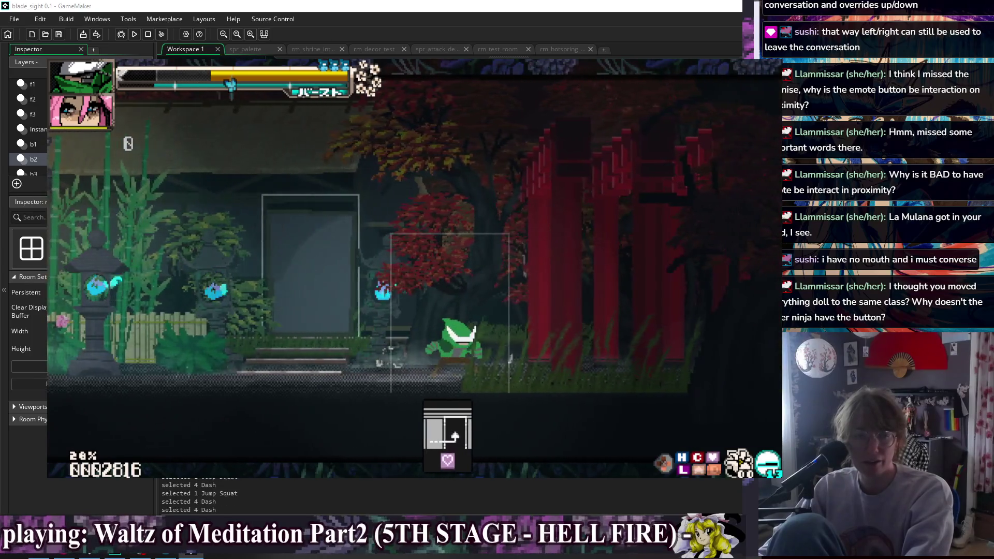
key(Left)
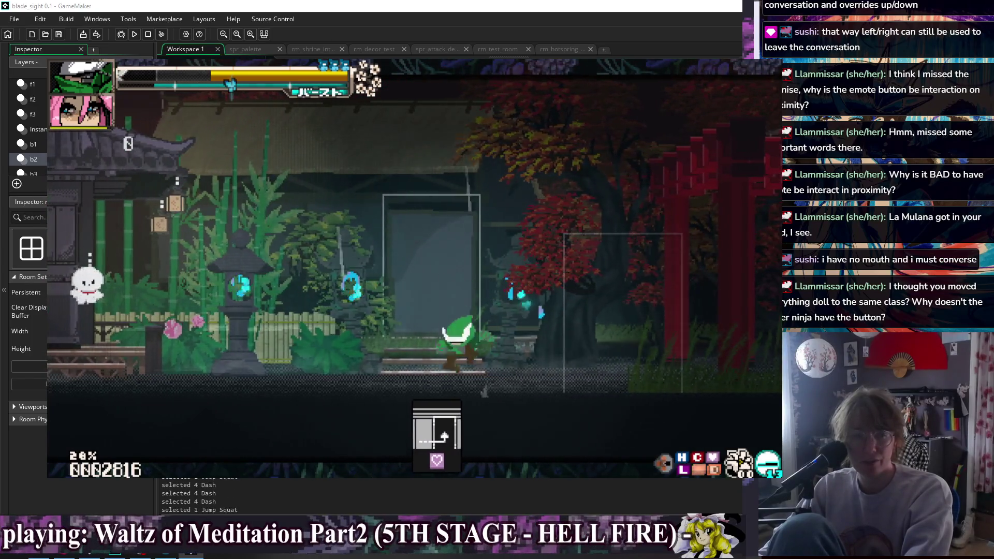
key(Left)
key(x)
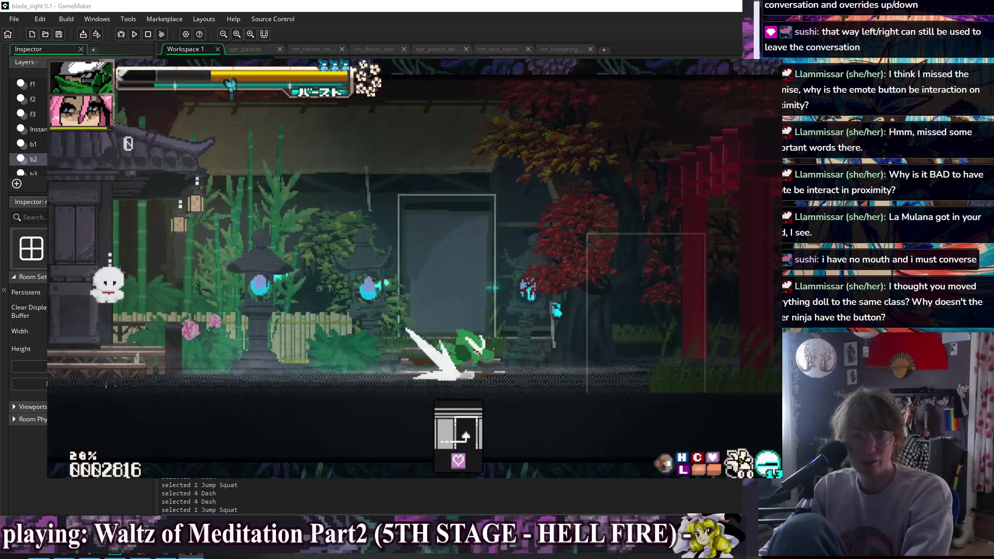
key(x)
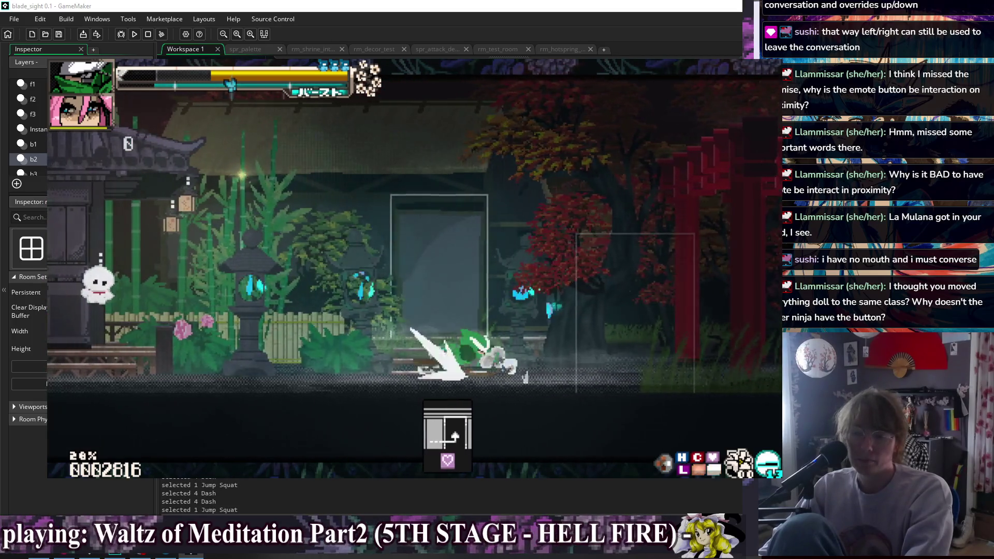
key(x)
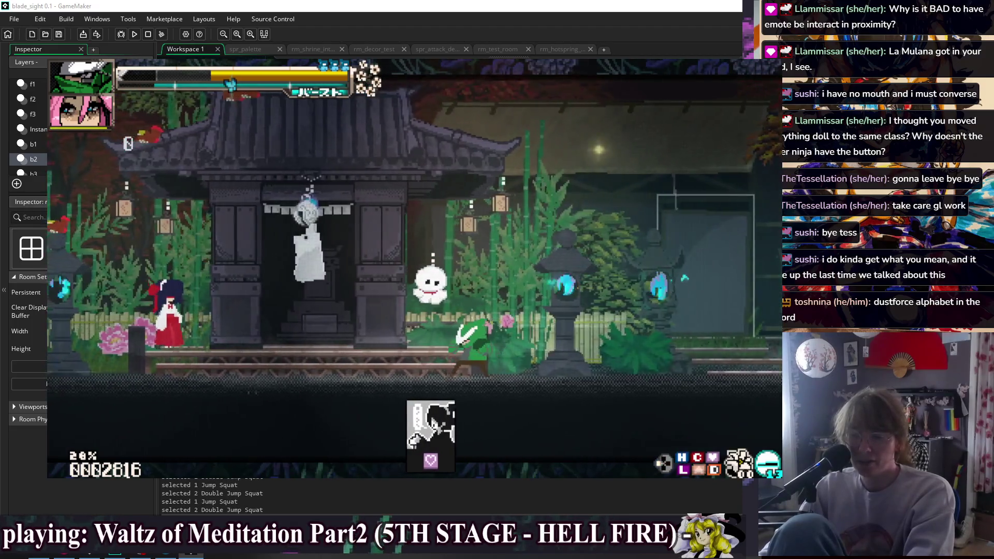
- Finish the conversation with the white spirit and dash through the shrine grounds
key(Escape)
key(Escape)
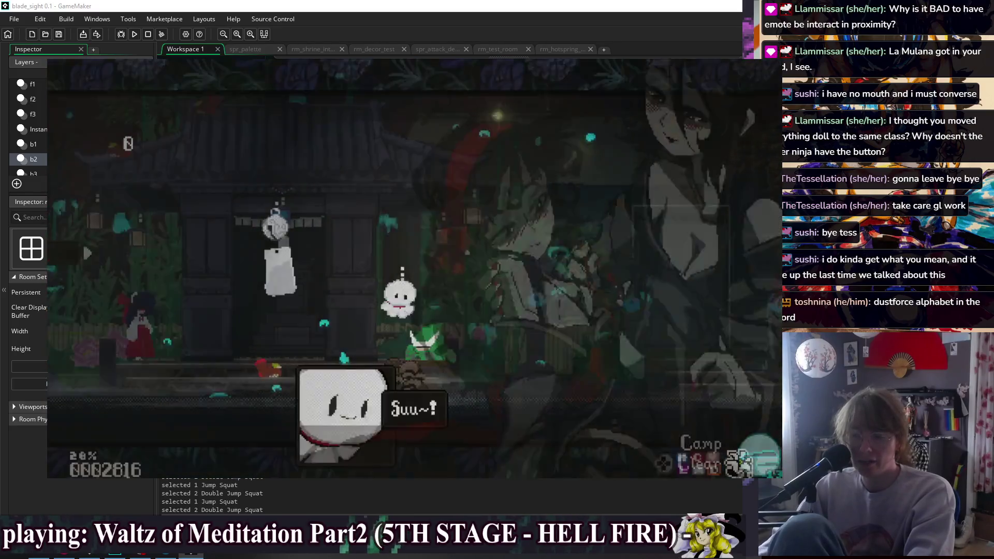
key(z)
key(z)
key(z)
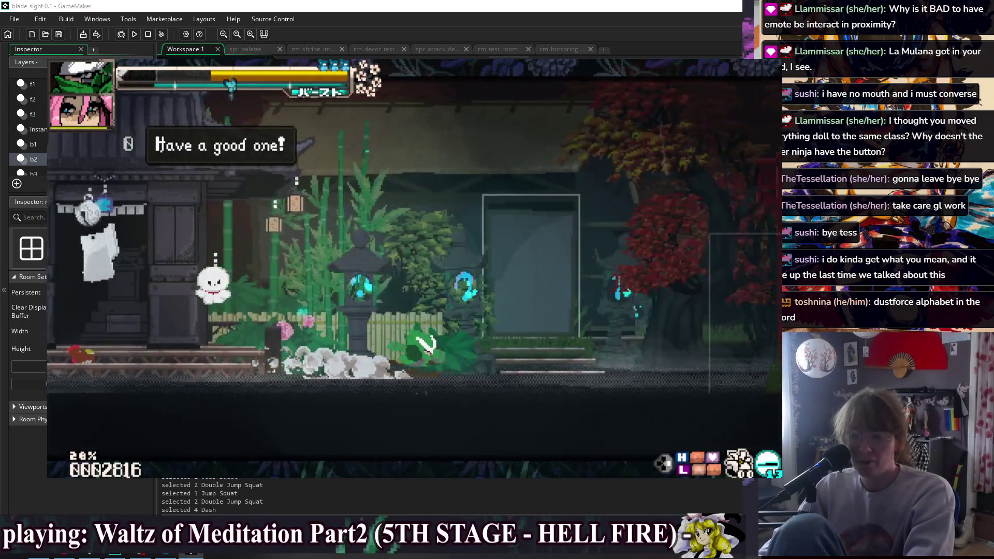
key(Right)
key(x)
key(Left)
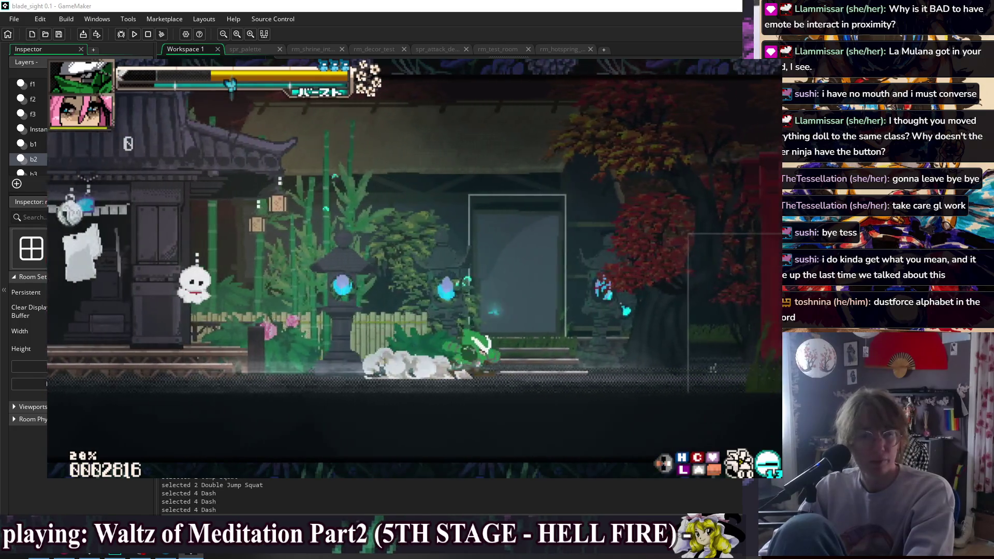
- Travel between the Bell Shrine and Camp rooms, dashing through each, ending in Bell Shrine
key(Up)
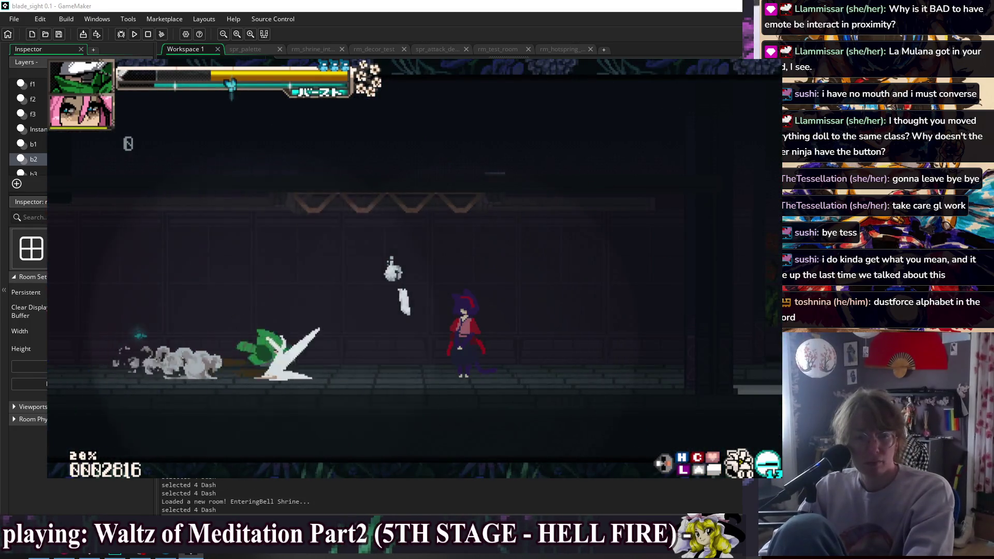
key(Down)
key(x)
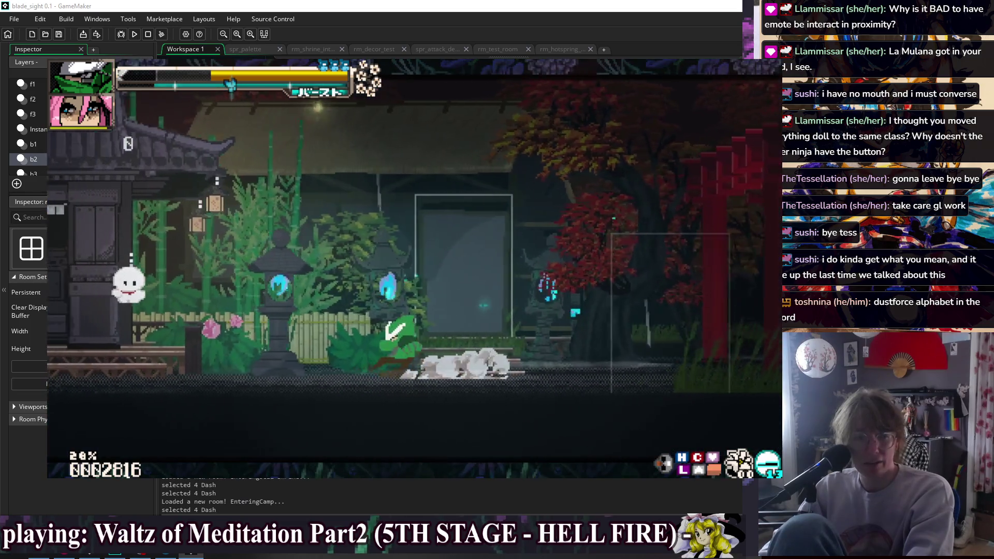
key(x)
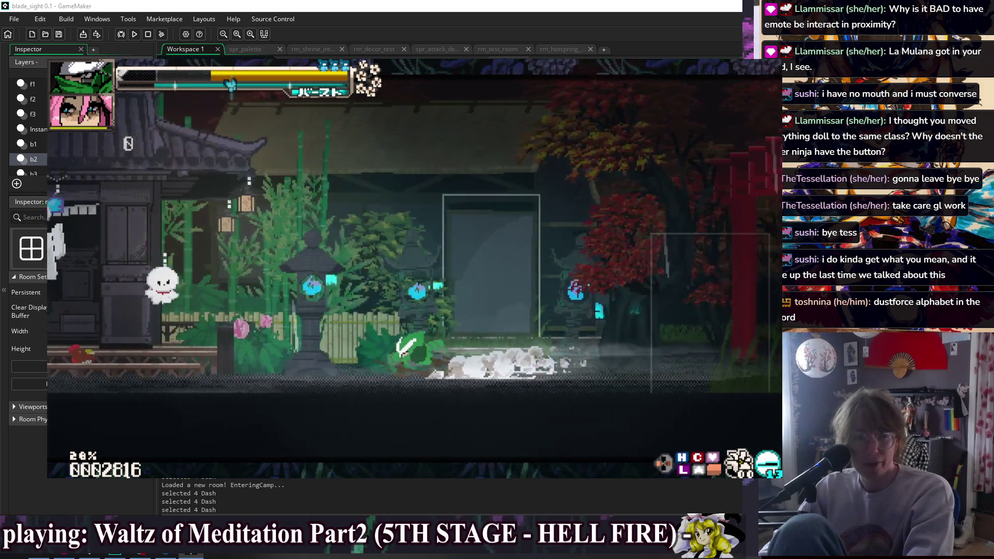
key(Up)
key(x)
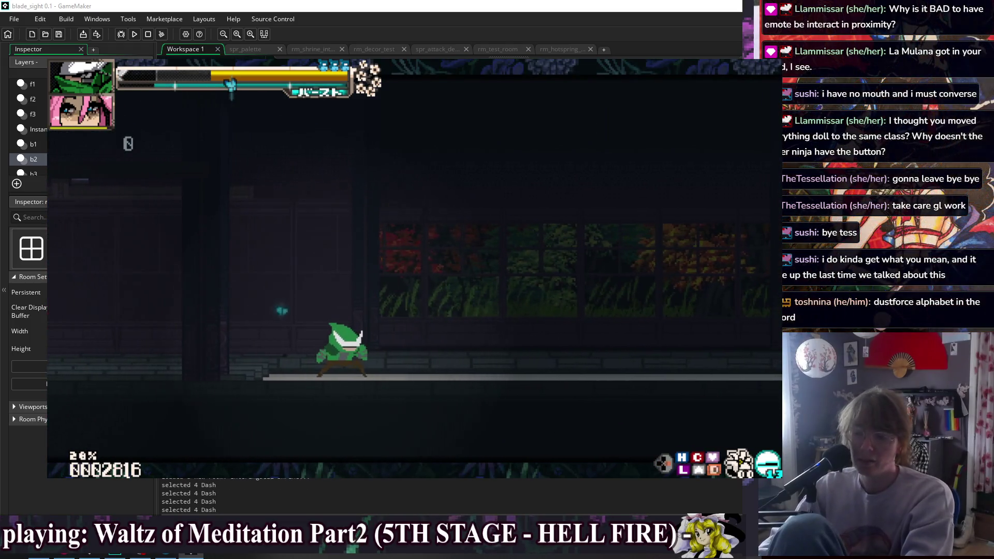
- Bring up Debug Actions > Change Doll and move toward the Blood Samurai III card
key(Escape)
key(Down)
key(Down)
key(x)
key(Down)
key(Down)
key(Right)
key(Right)
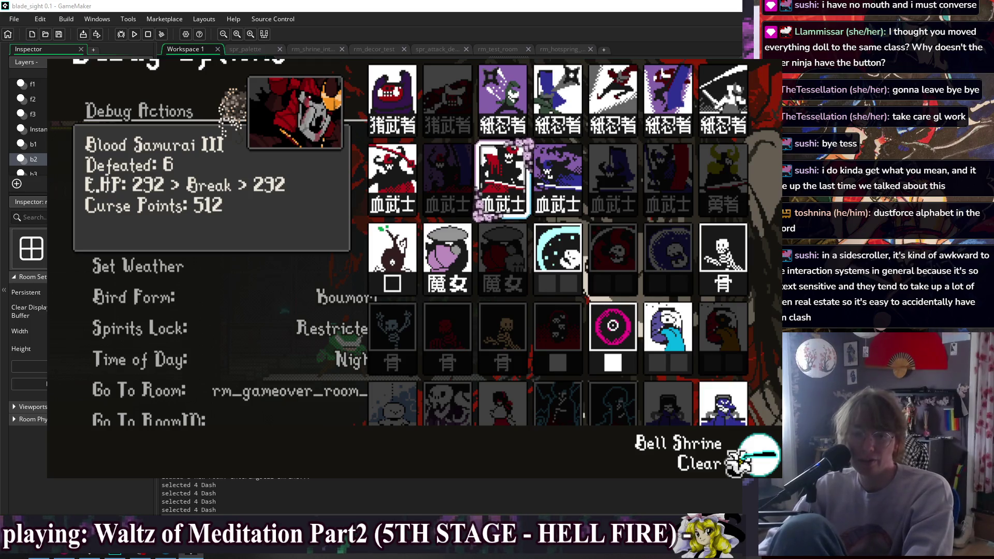
- Pick the Suu card in the debug character grid, resume play and start dashing as Suu
key(Right)
key(Right)
key(Down)
key(Right)
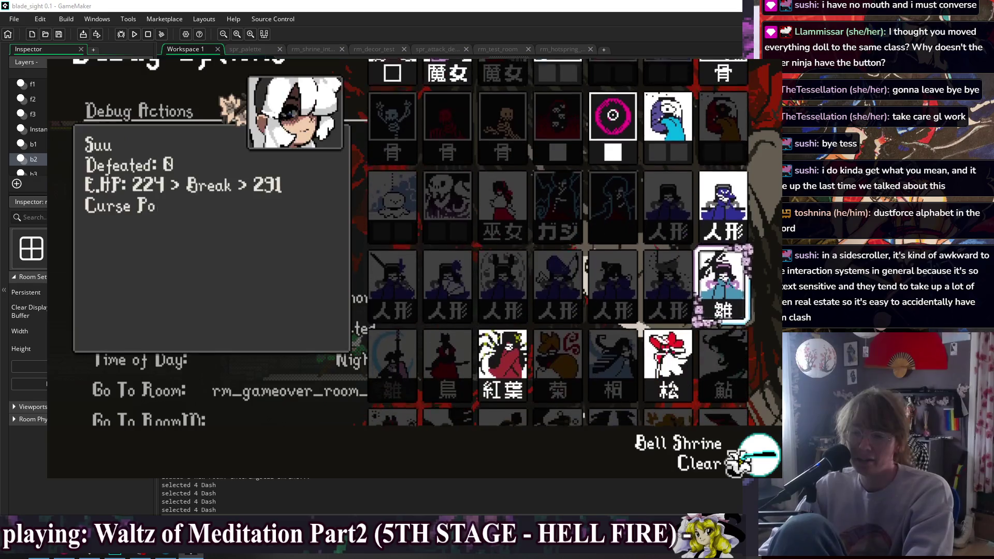
key(Return)
key(shift)
key(space)
key(space)
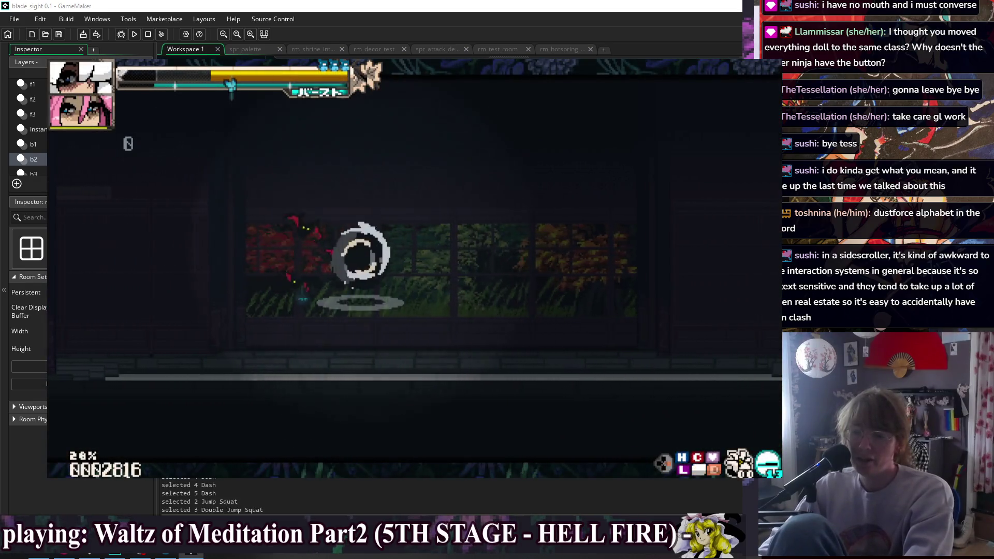
- Chain jumps into air heavy katana attacks and try the dragon slash
key(space)
key(x)
key(space)
key(x)
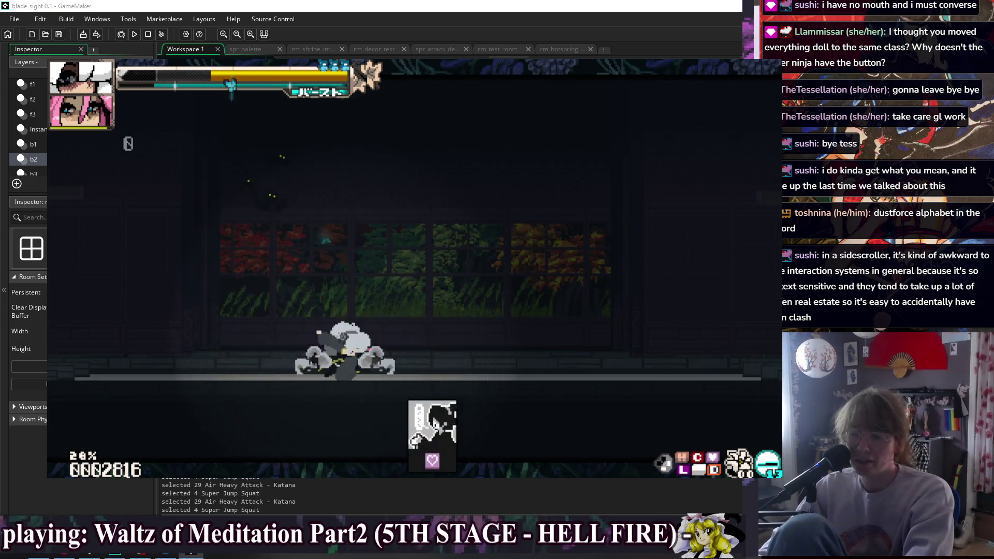
key(c)
key(space)
key(space)
key(x)
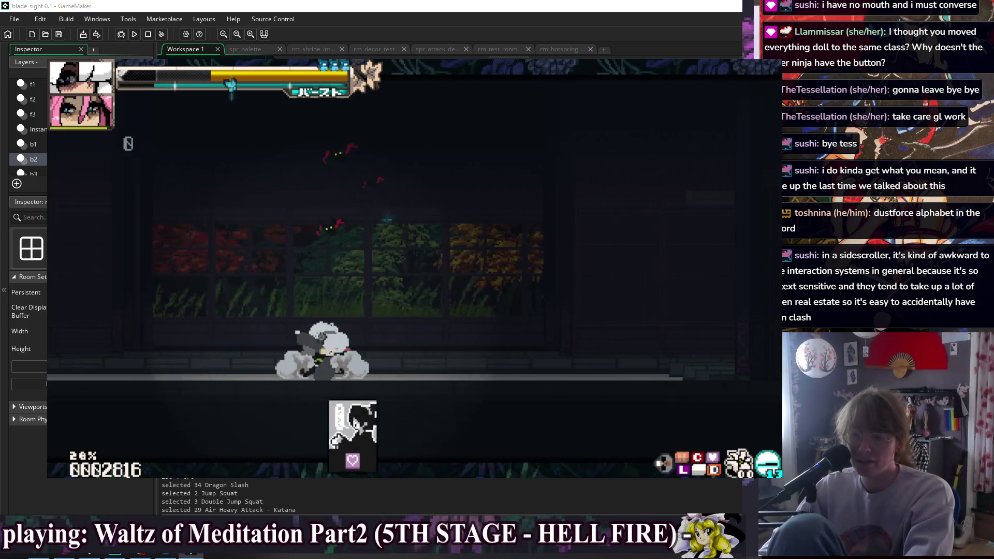
- Dash forward testing heavy, dragon slash, down heavy, quickdraw and forward heavy attacks
key(shift)
key(shift)
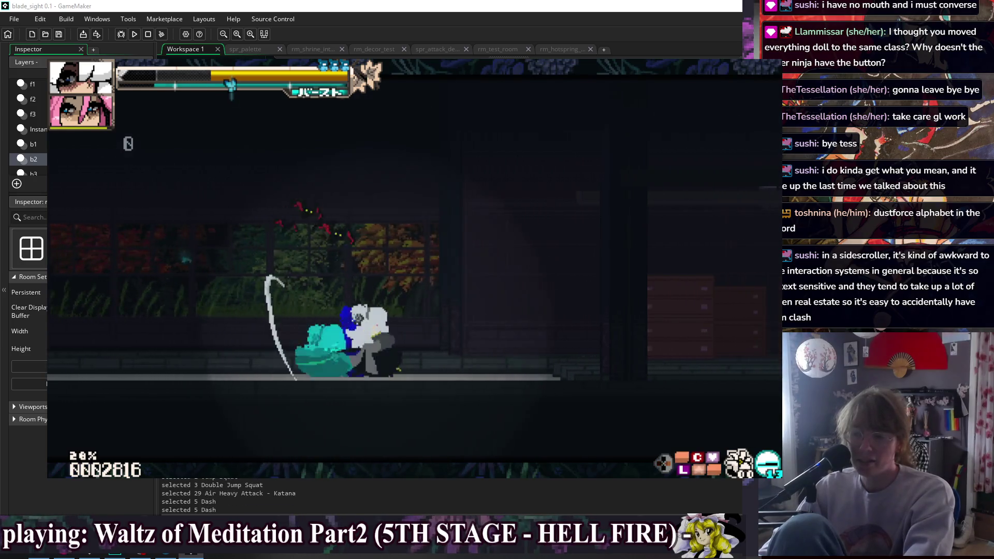
key(x)
key(c)
key(x)
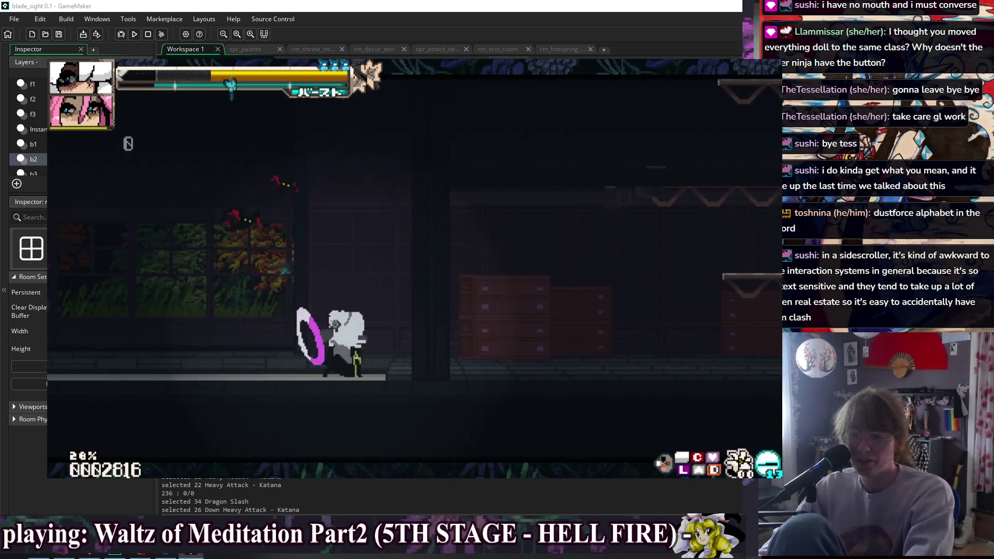
key(z)
key(shift)
key(x)
key(x)
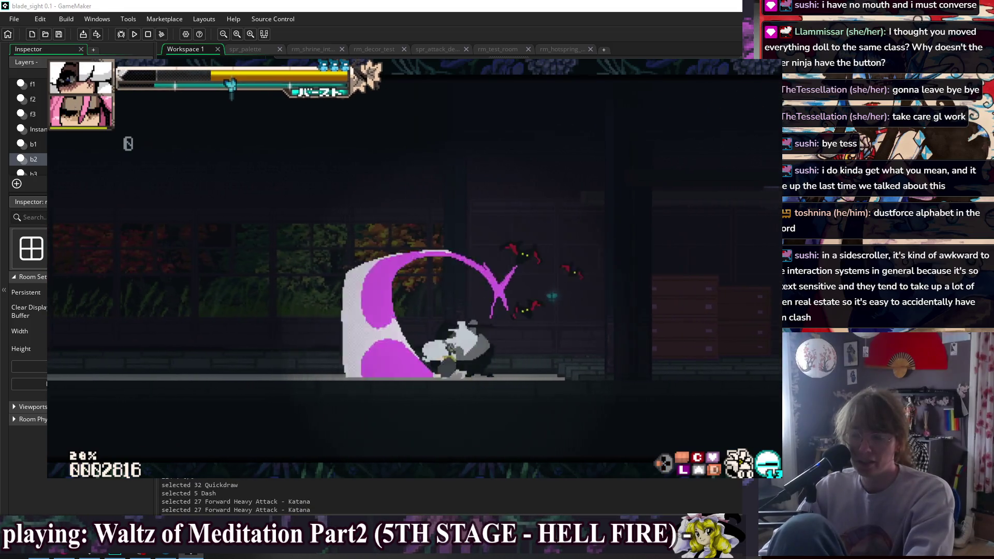
- Dash into the next area, super jump up through the platforms and dash right
key(shift)
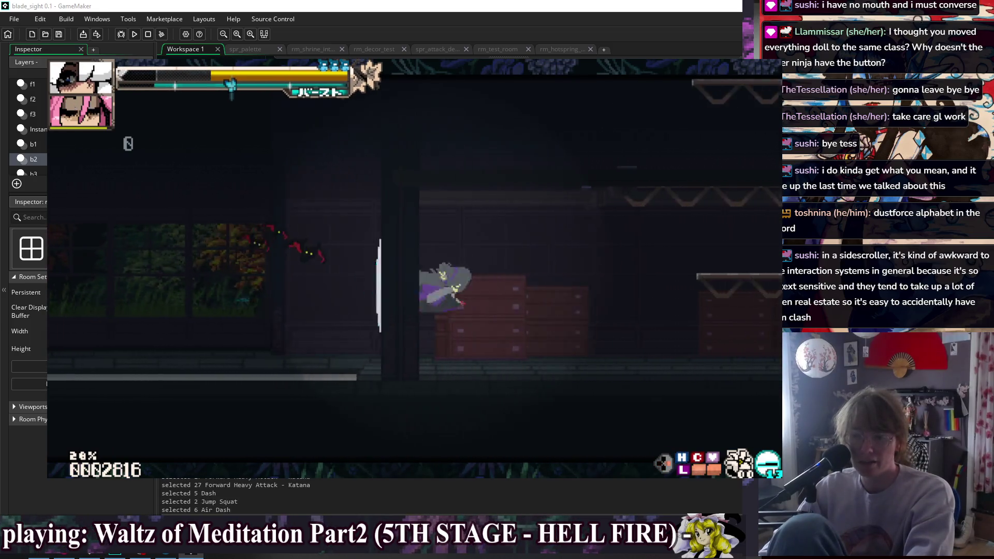
key(space)
key(shift)
key(space)
key(space)
key(space)
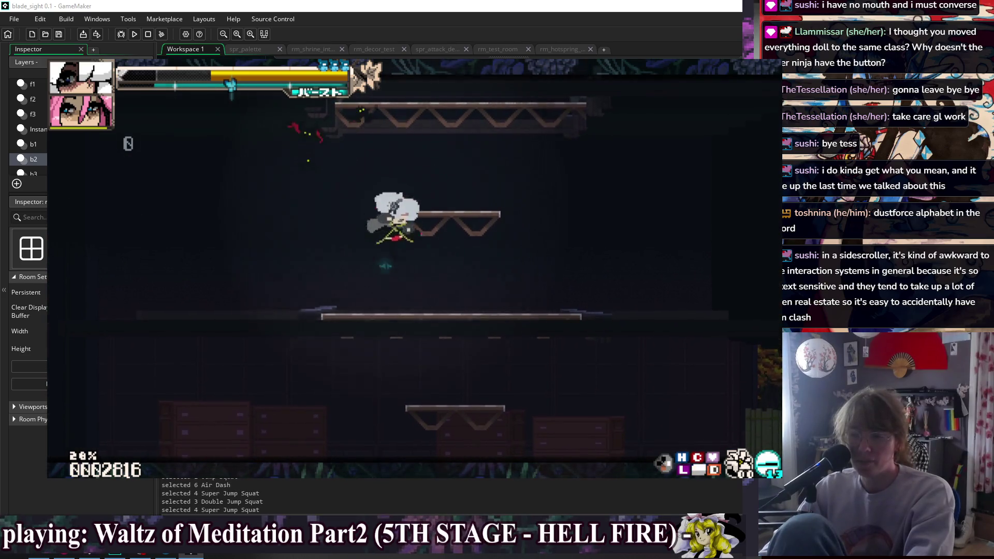
key(space)
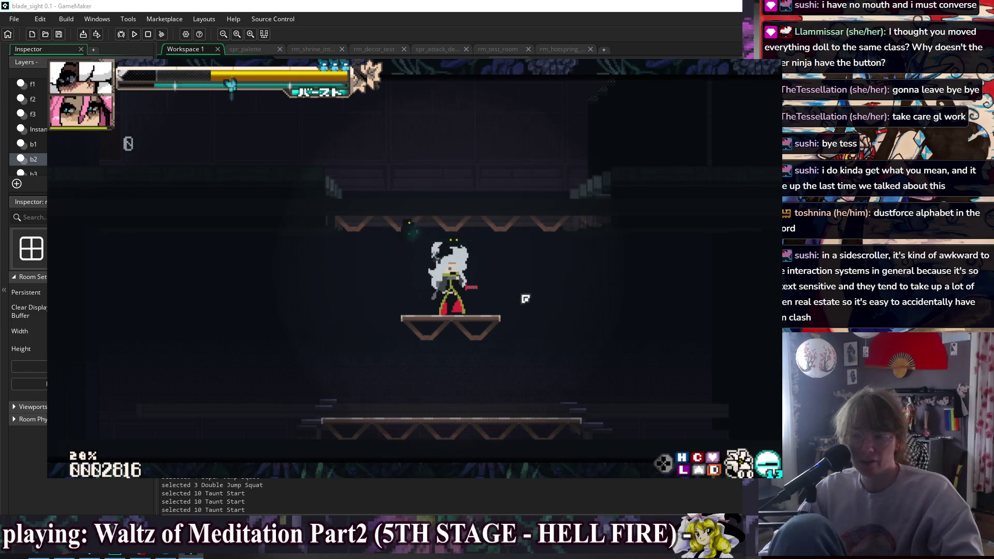
key(shift)
key(shift)
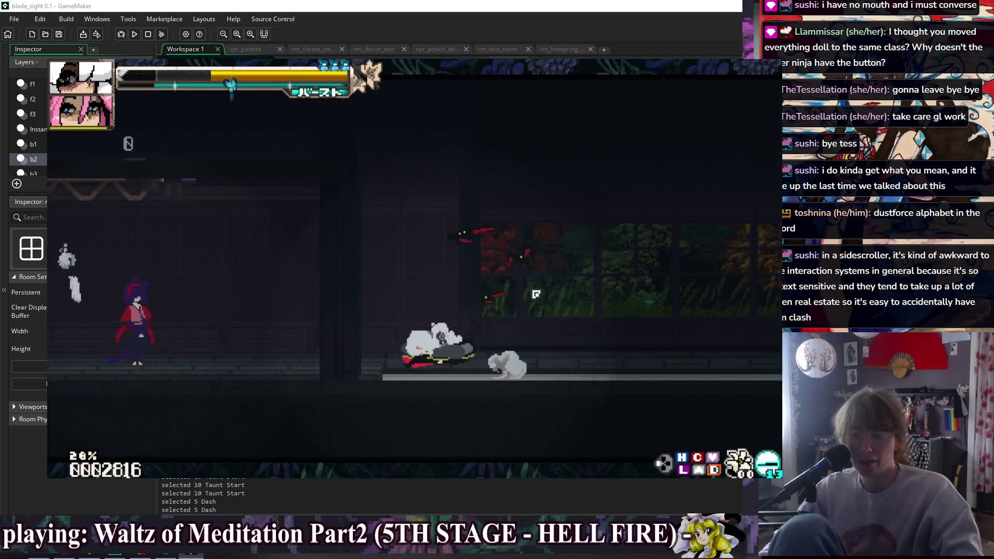
- Taunt twice, dash right over the dressers, super jump up and strike at the boss
key(t)
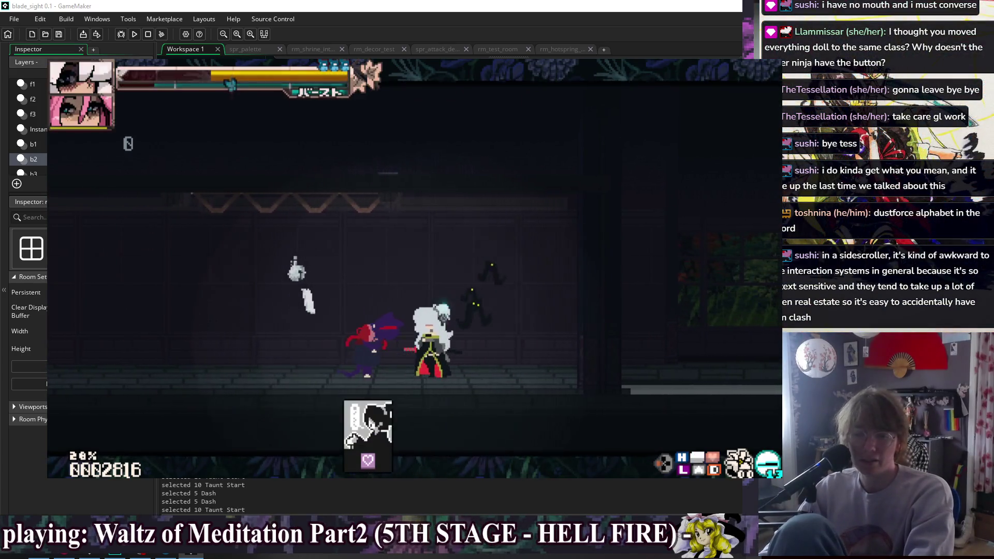
key(t)
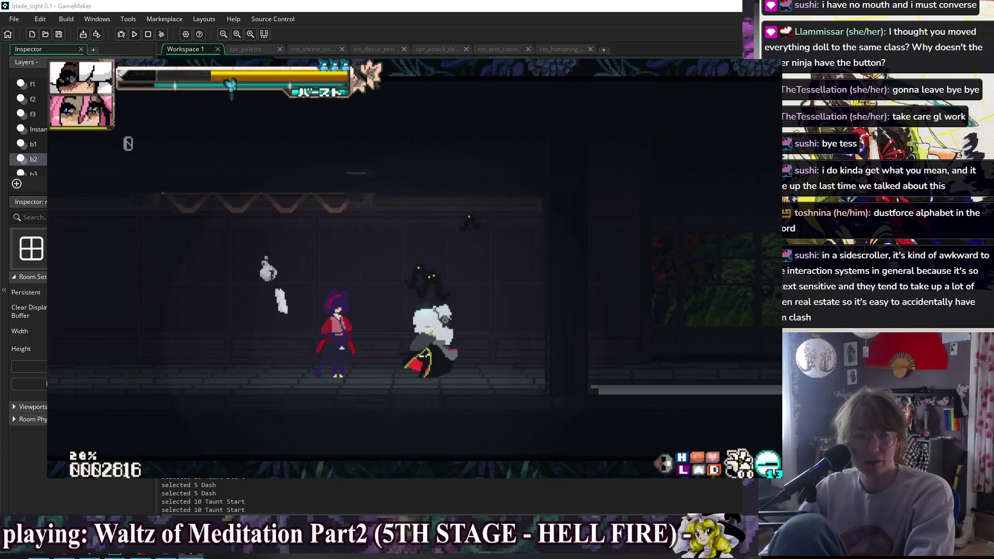
key(shift)
key(shift)
key(shift)
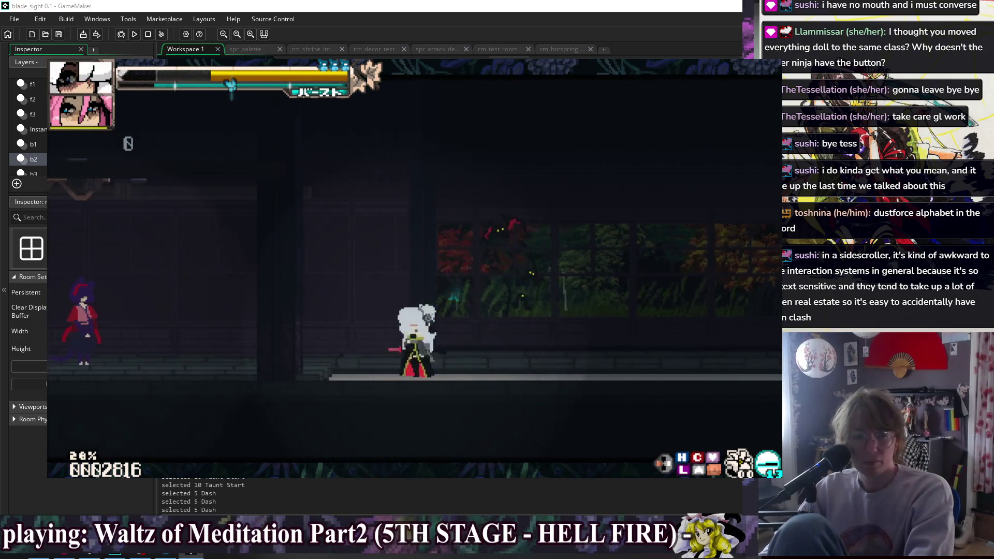
key(shift)
key(space)
key(shift)
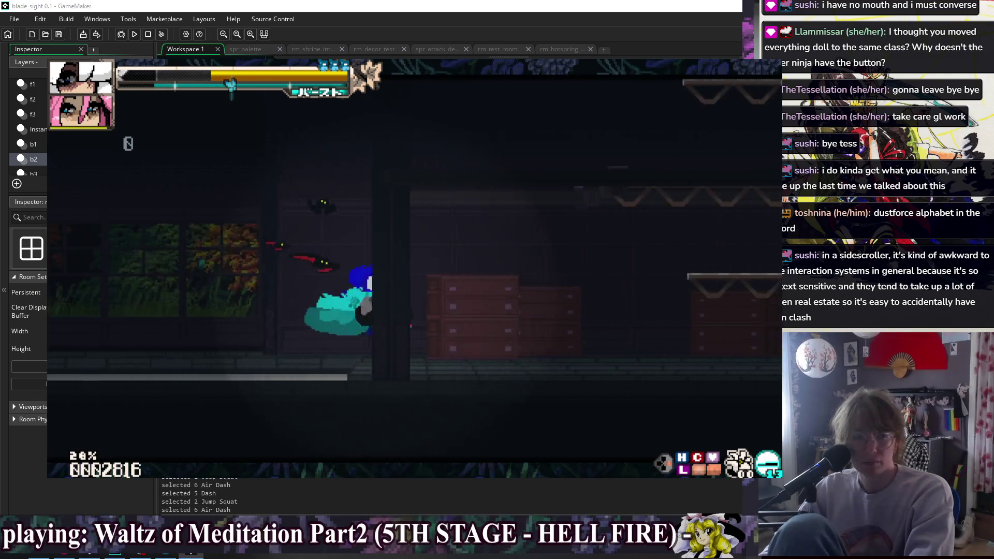
key(space)
key(space)
key(space)
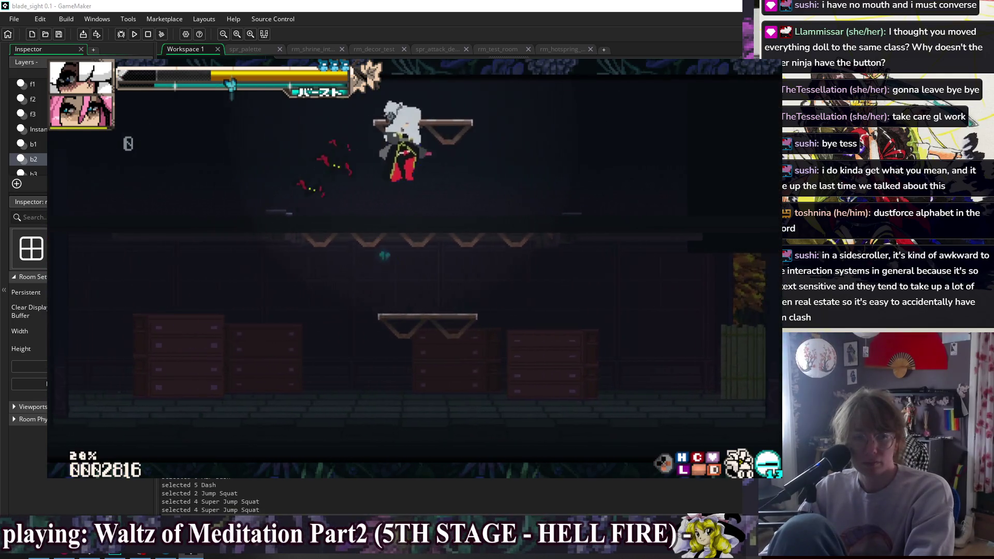
key(space)
key(space)
key(shift)
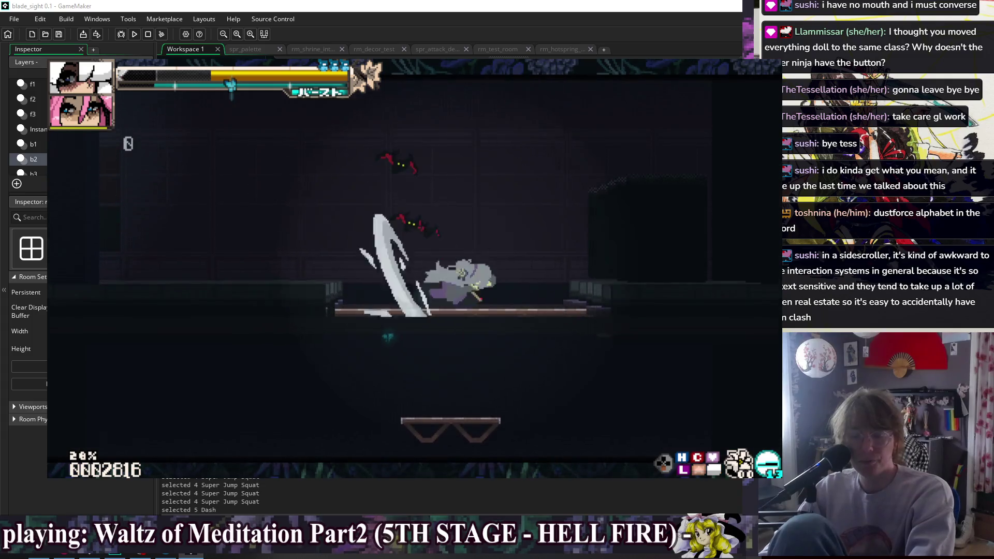
key(z)
- Counter the boss's throws with katana combos, double jumps and air heavy attacks
key(shift)
key(z)
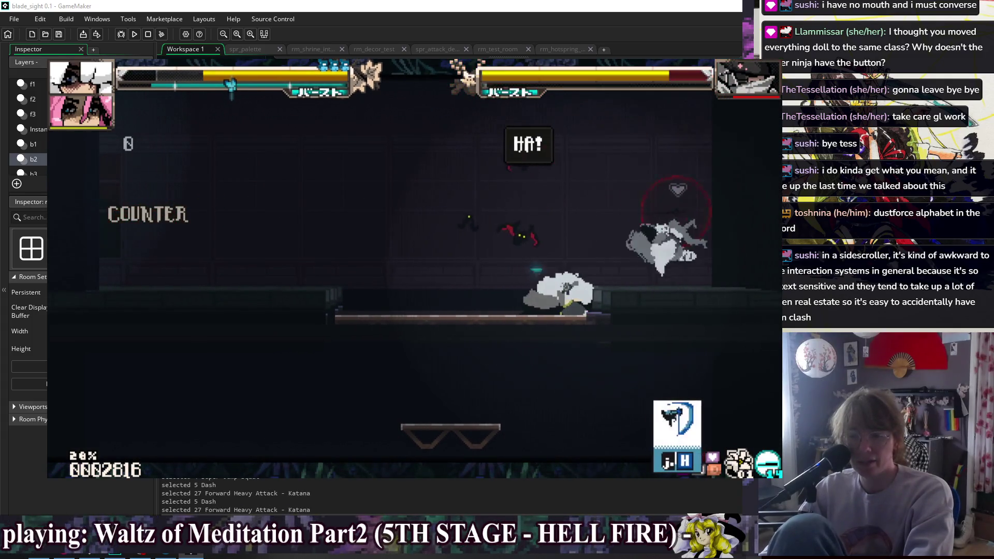
key(space)
key(space)
key(z)
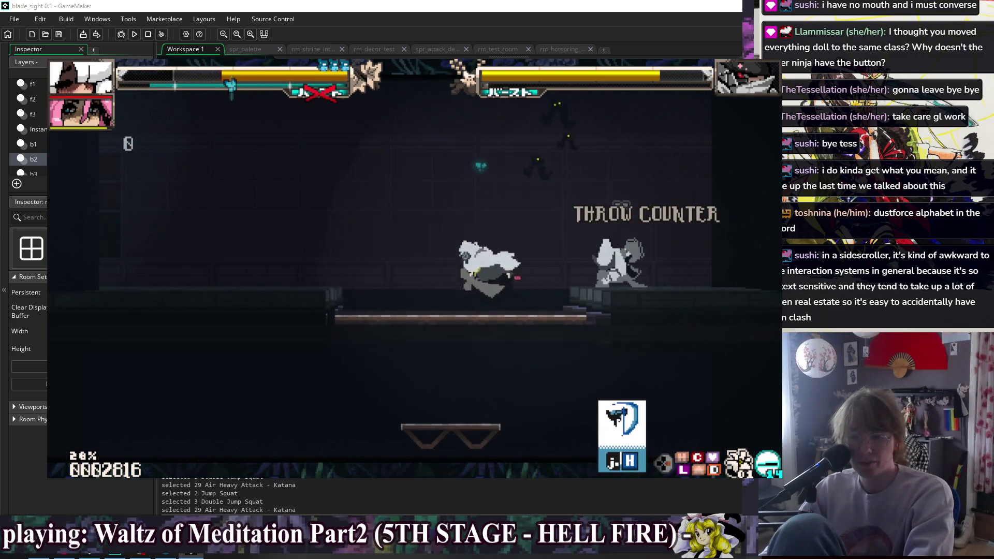
key(space)
key(space)
key(z)
key(space)
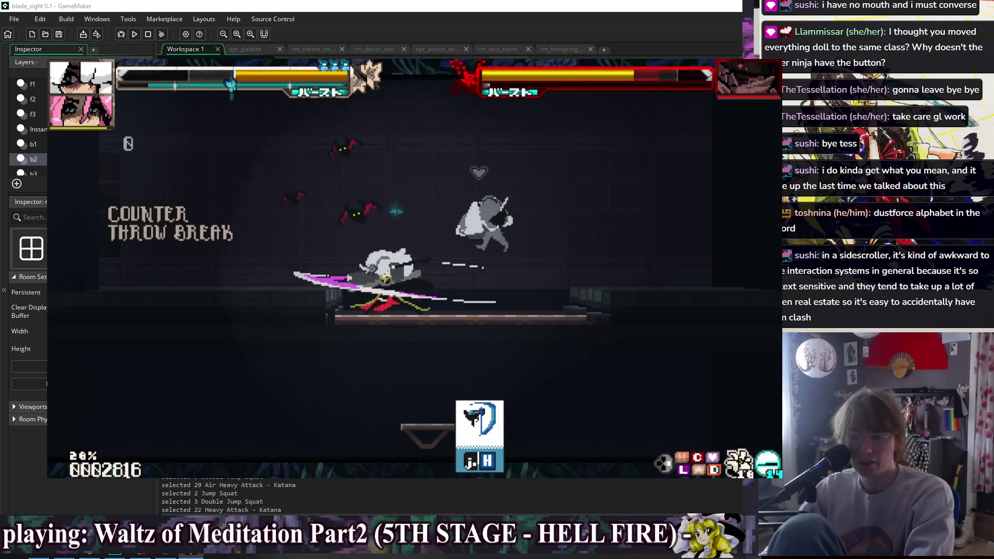
key(z)
- Finish the boss with a down heavy, air rush combo and quickdraw, reaching score 3328
key(z)
key(space)
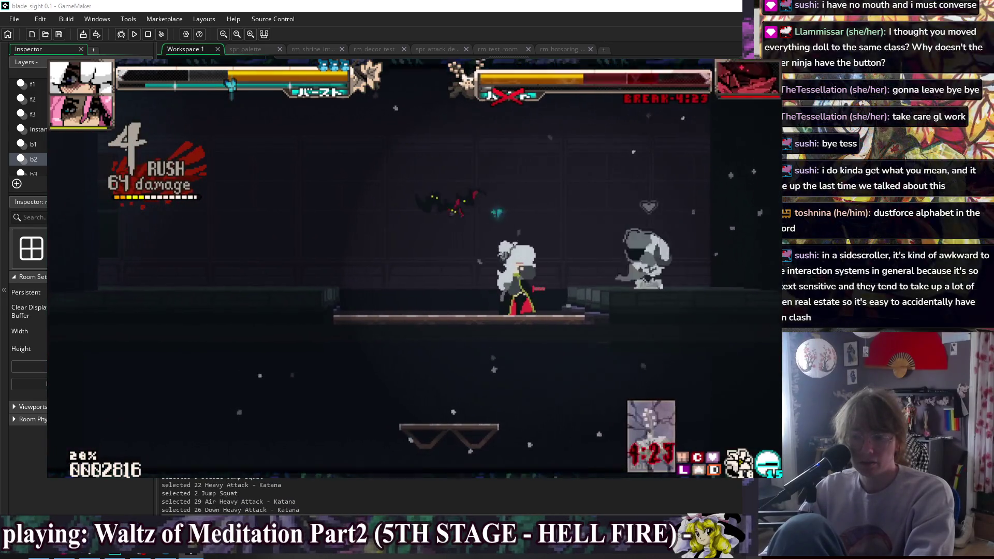
key(space)
key(z)
key(z)
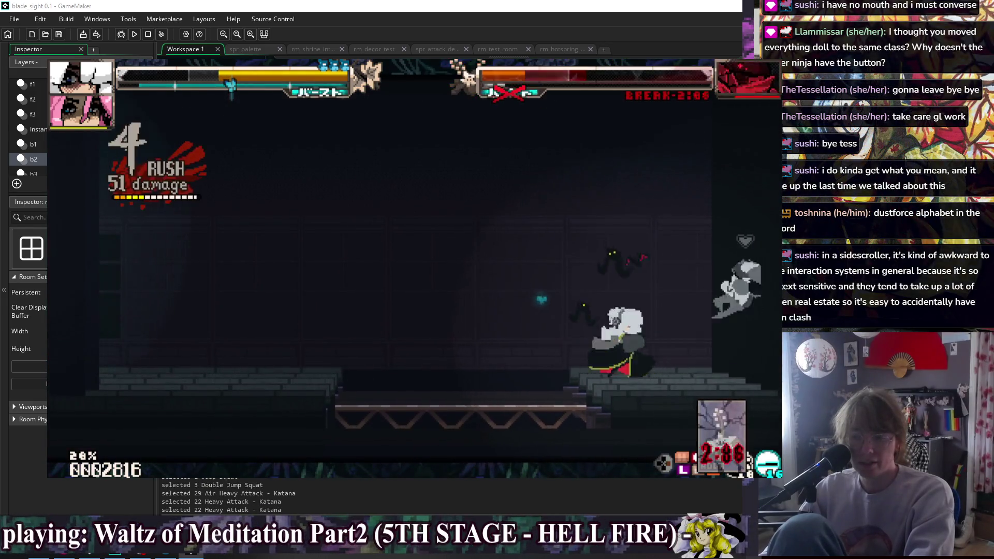
key(z)
key(z)
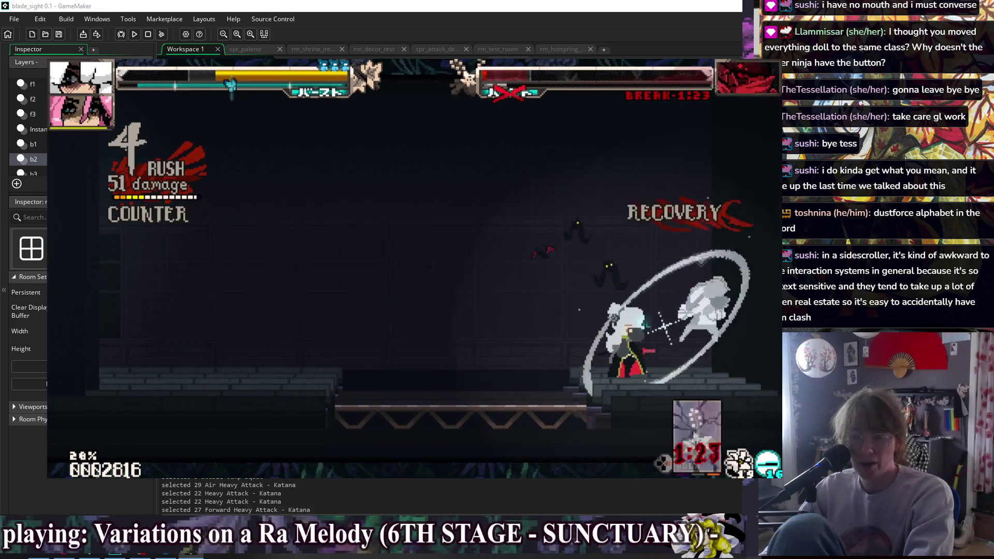
key(z)
key(x)
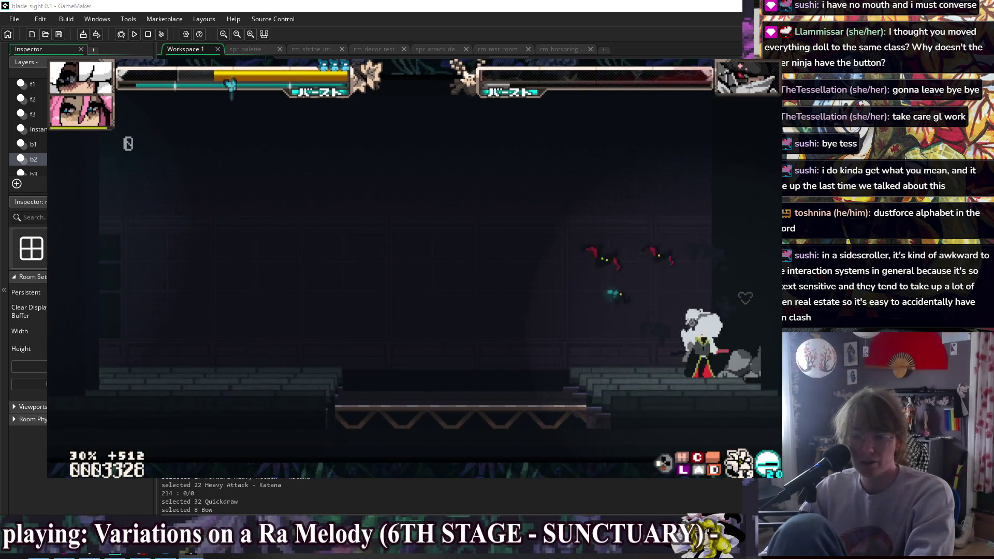
- Dash out of the arena, drop through the platform with a backdash and taunt below
key(c)
key(c)
key(Down)
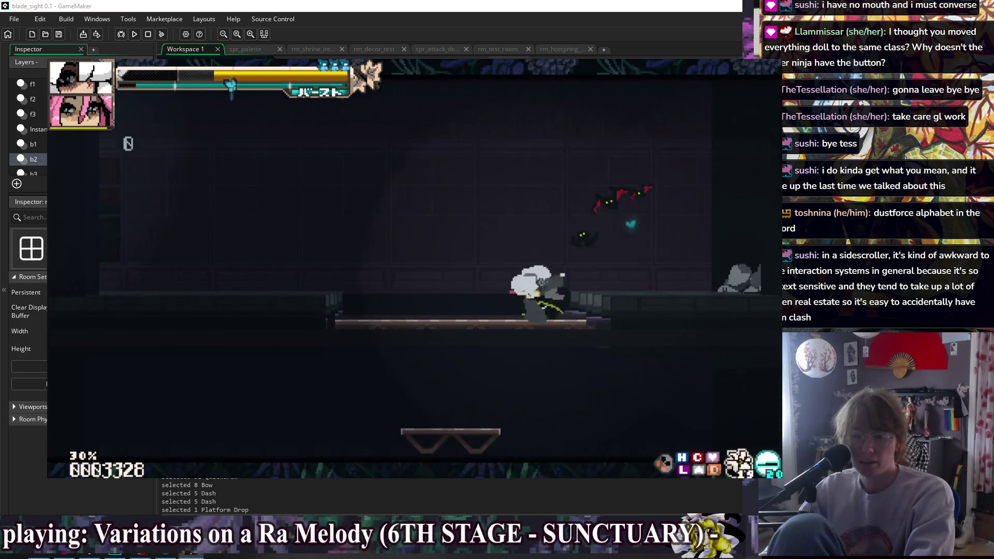
key(c)
key(a)
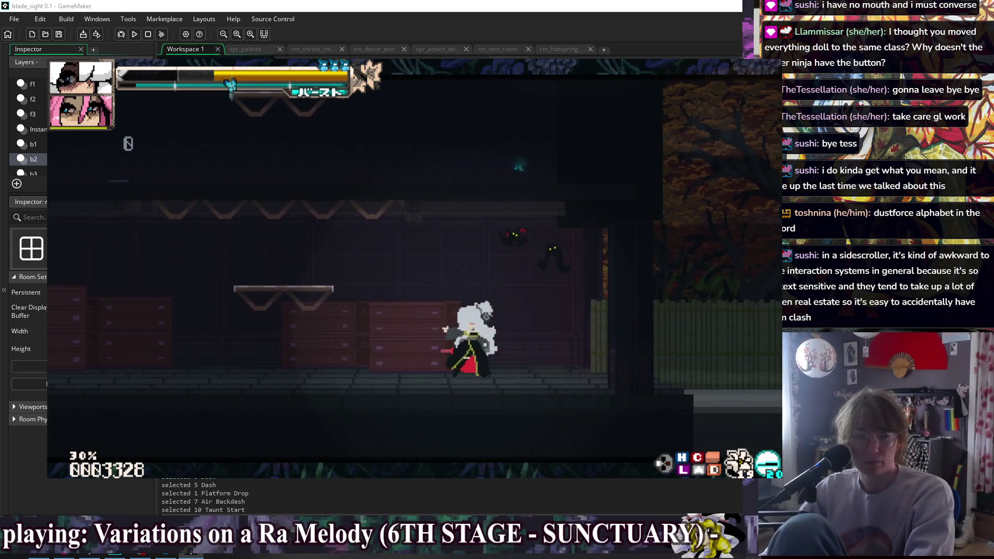
key(a)
key(a)
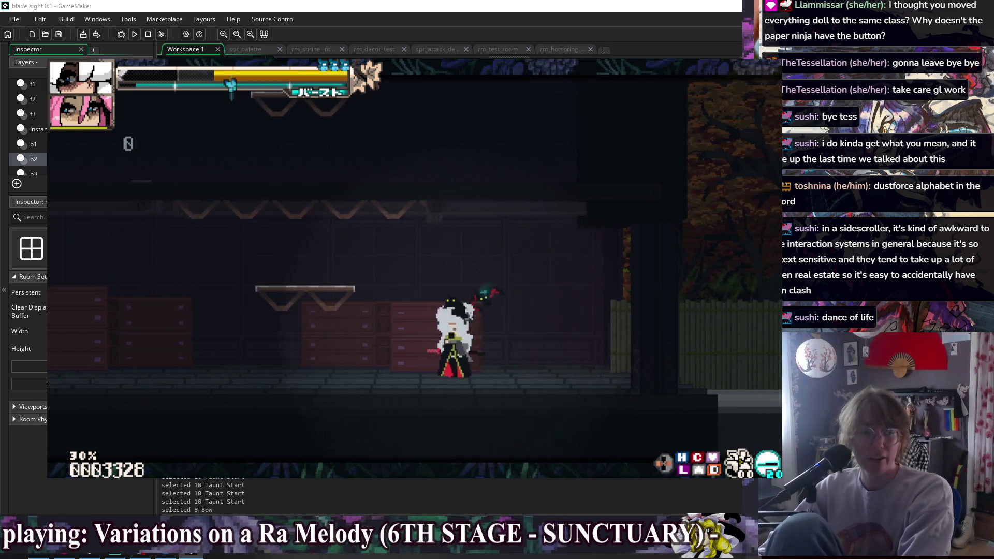
- Dash and quickdraw left through the room, taunt, then head right toward the shrine courtyard
key(space)
key(space)
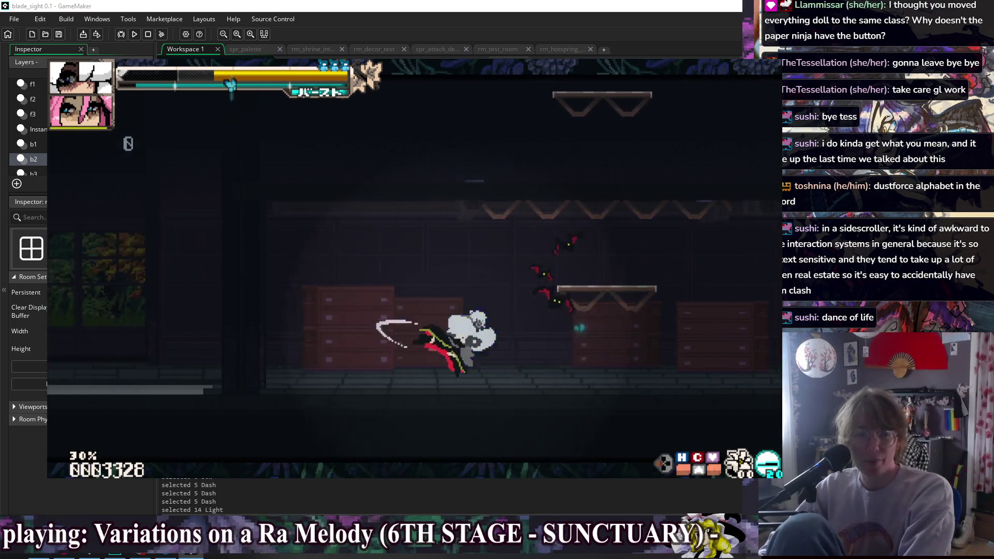
key(Left)
key(x)
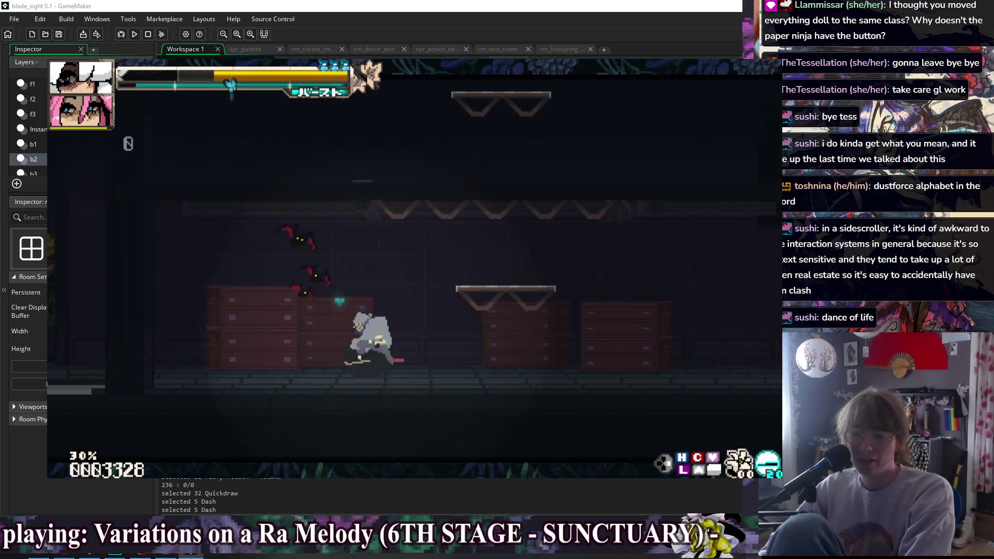
key(space)
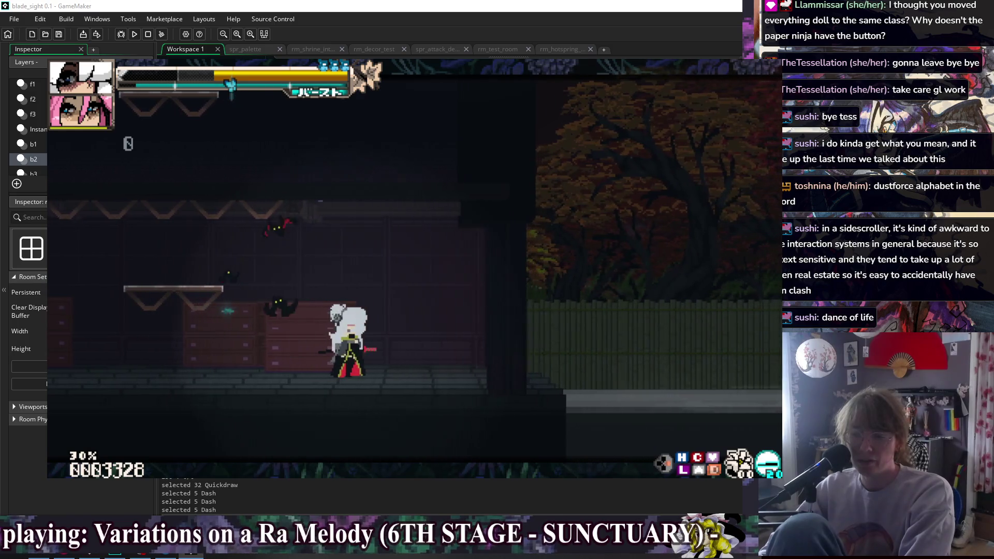
key(t)
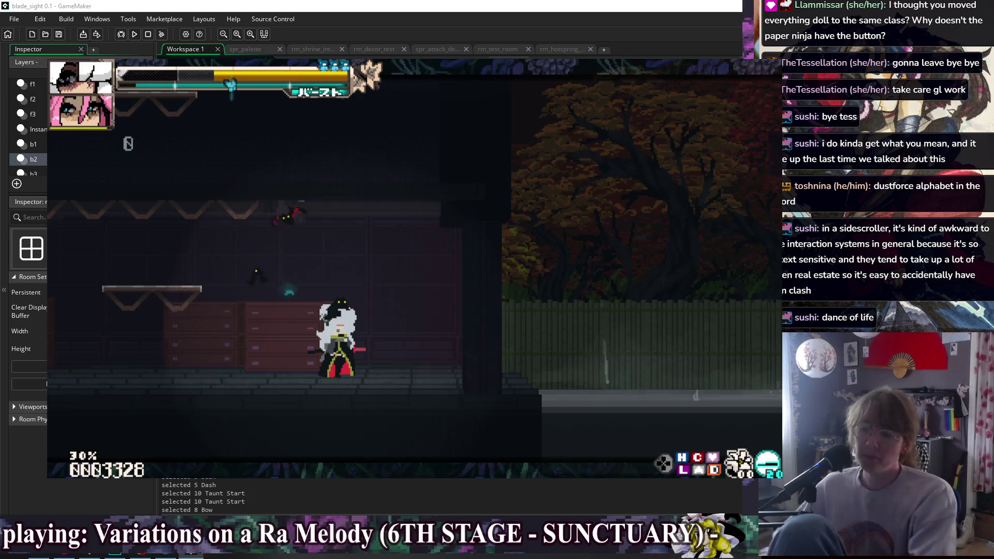
key(Right)
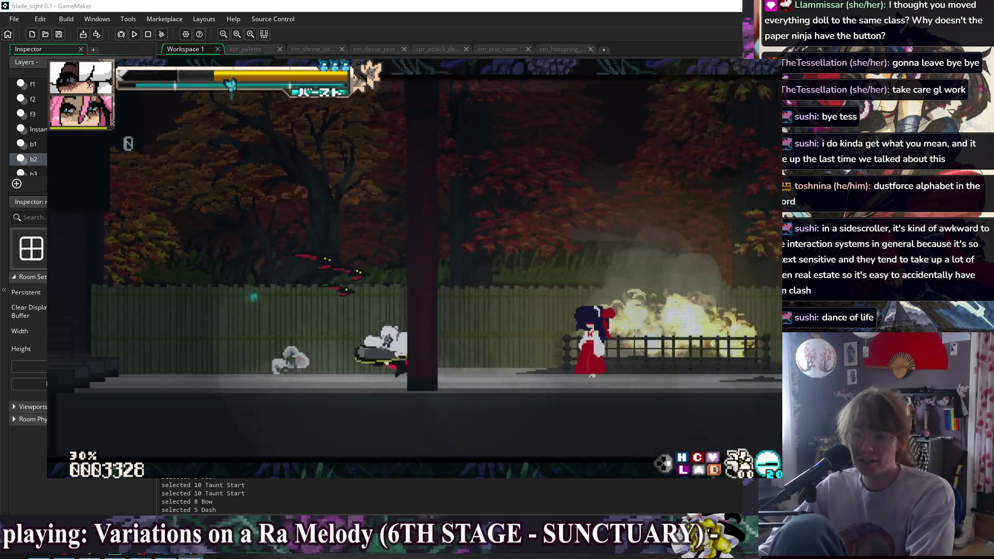
- Talk to the shrine maiden, then run left jumping and attacking into an air katana heavy
key(z)
key(z)
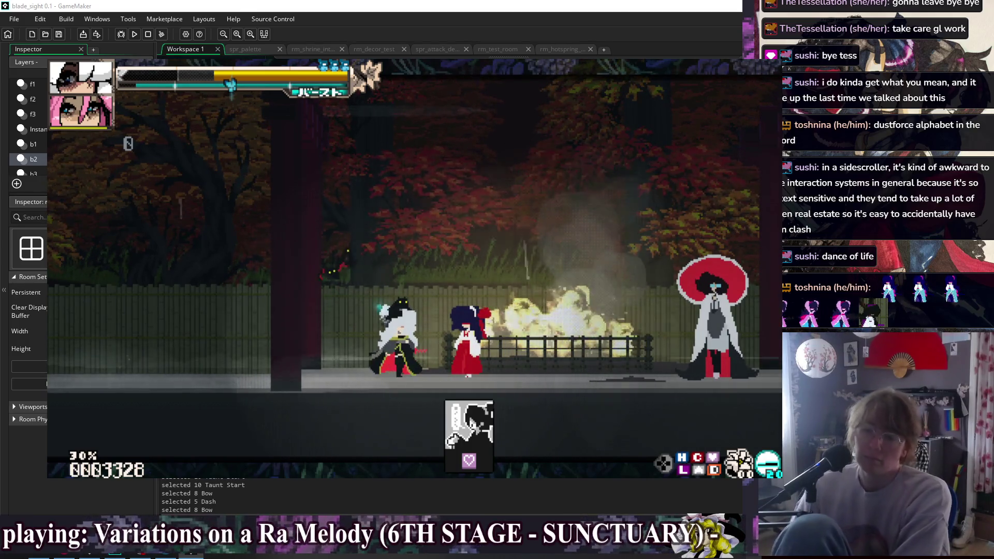
key(Left)
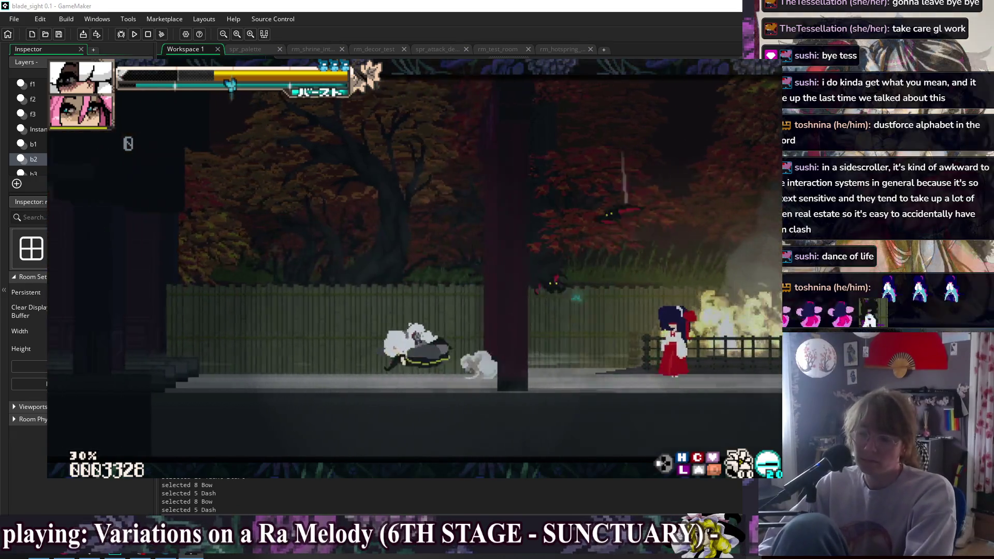
key(space)
key(Left)
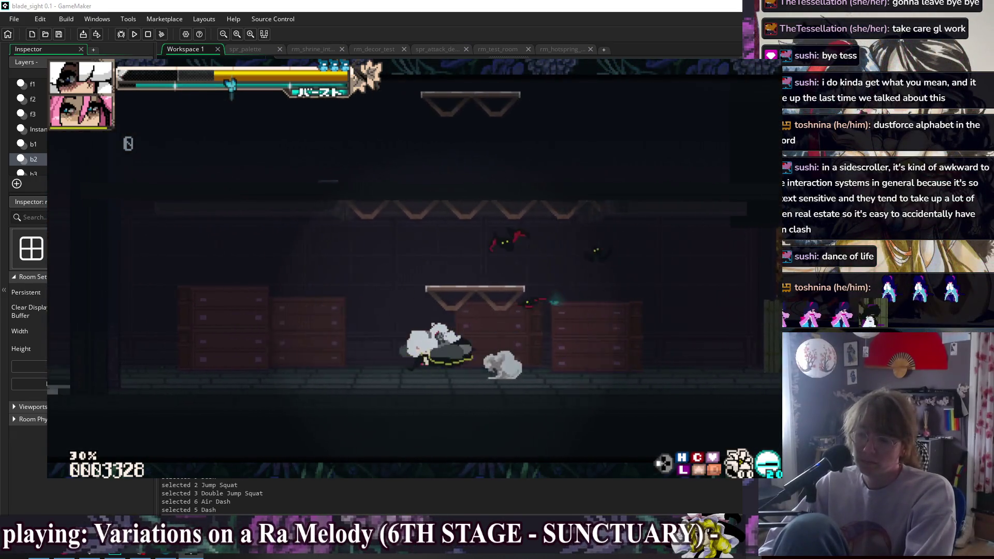
key(space)
key(Left)
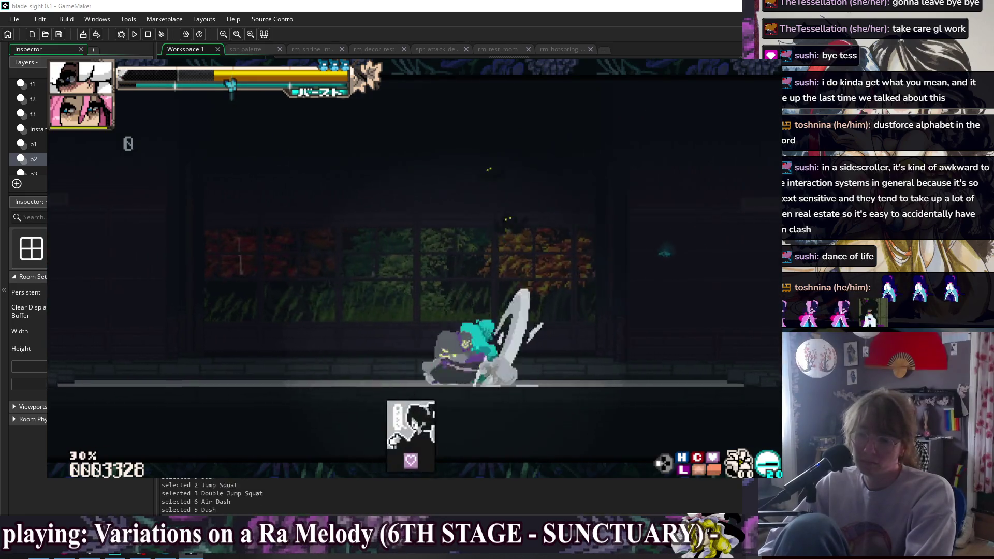
key(x)
- Dash right slashing into the next room, air dash past the bats and double jump onward
key(Right)
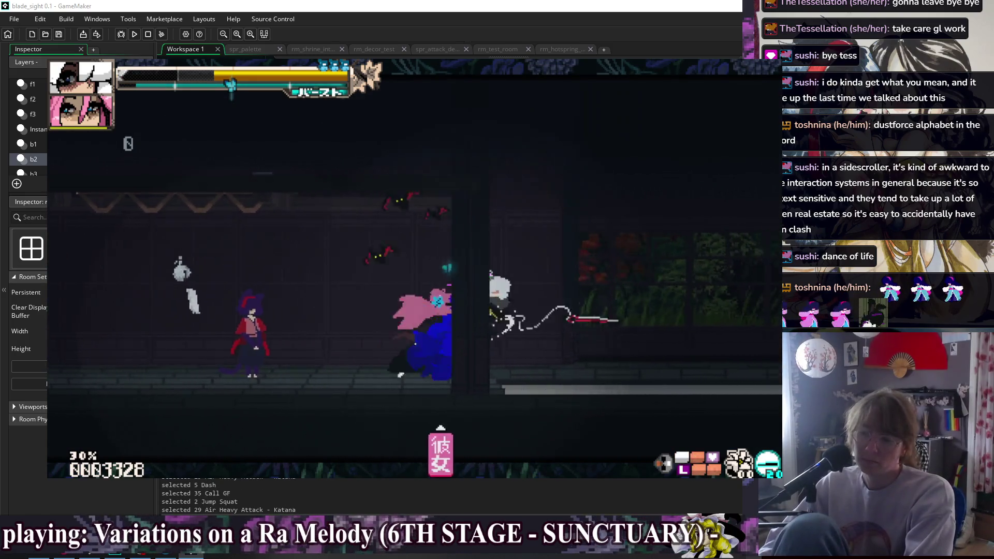
key(c)
key(x)
key(Right)
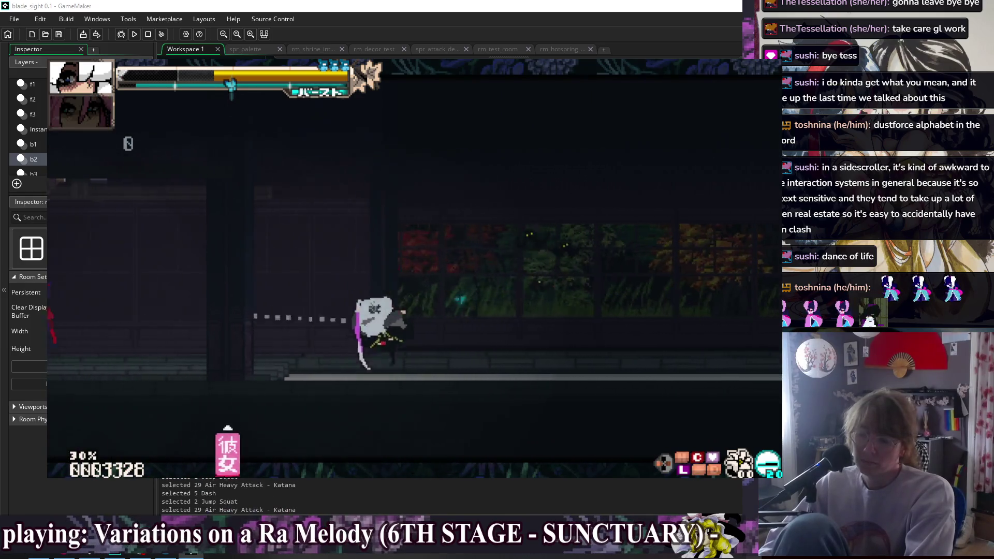
key(c)
key(space)
key(c)
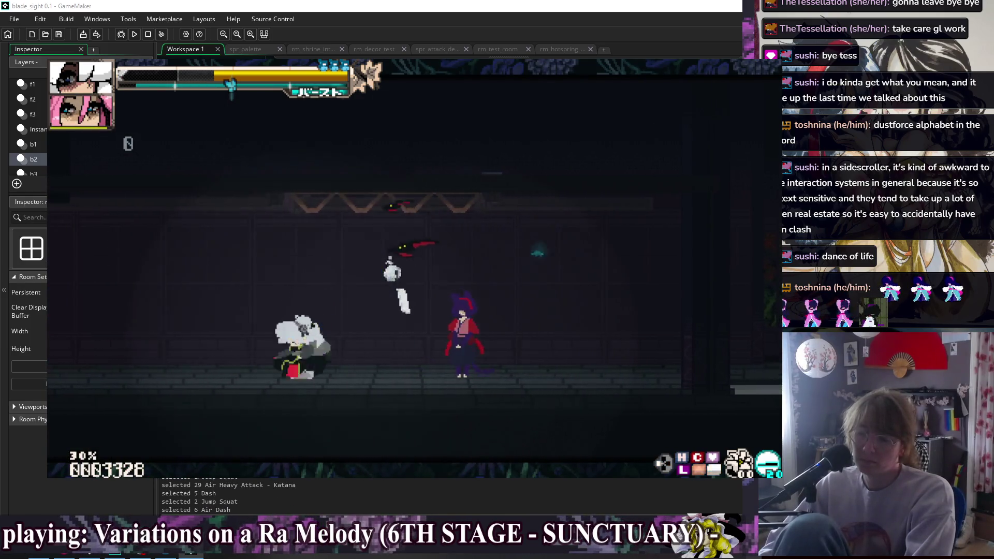
key(x)
key(space)
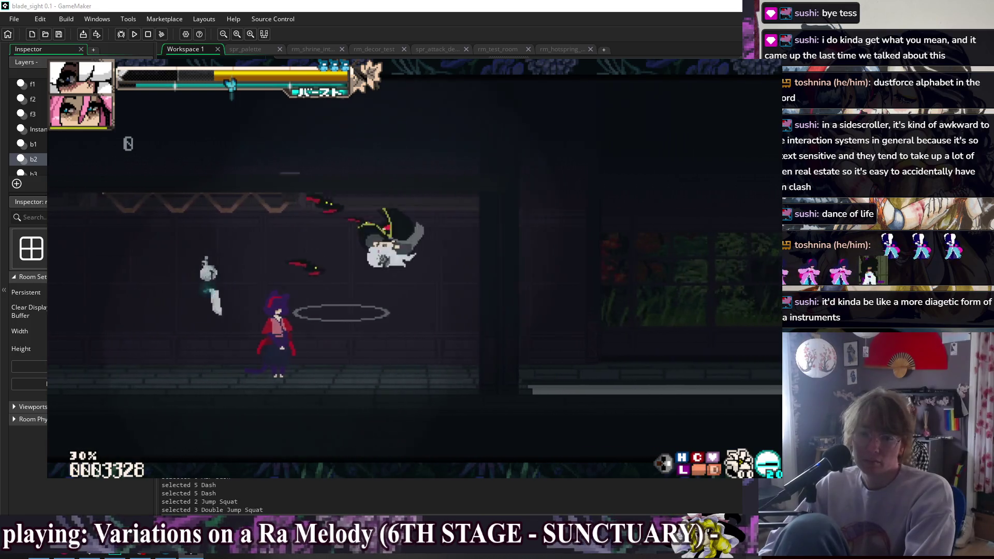
key(space)
key(c)
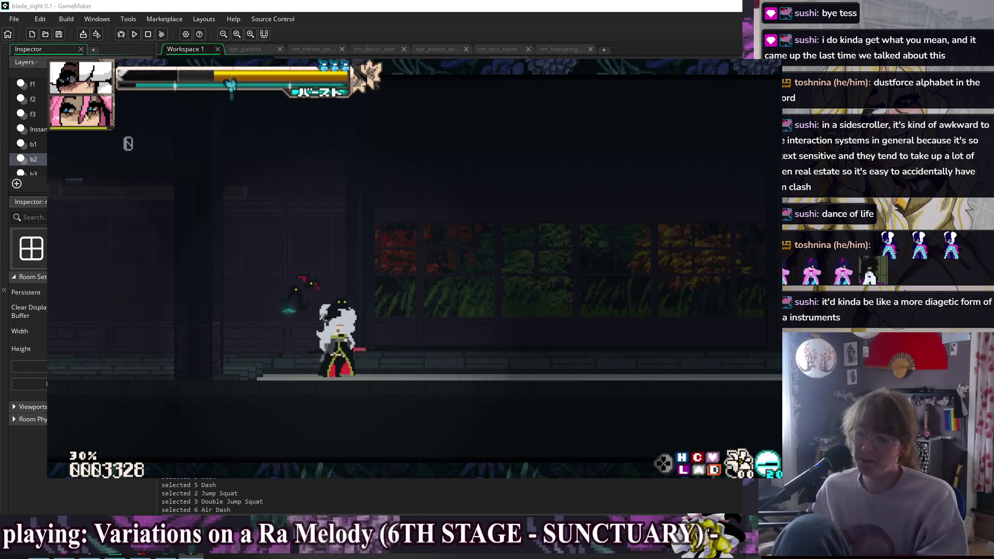
- Super jump, land and dash-jump right along the autumn-window hall
key(space)
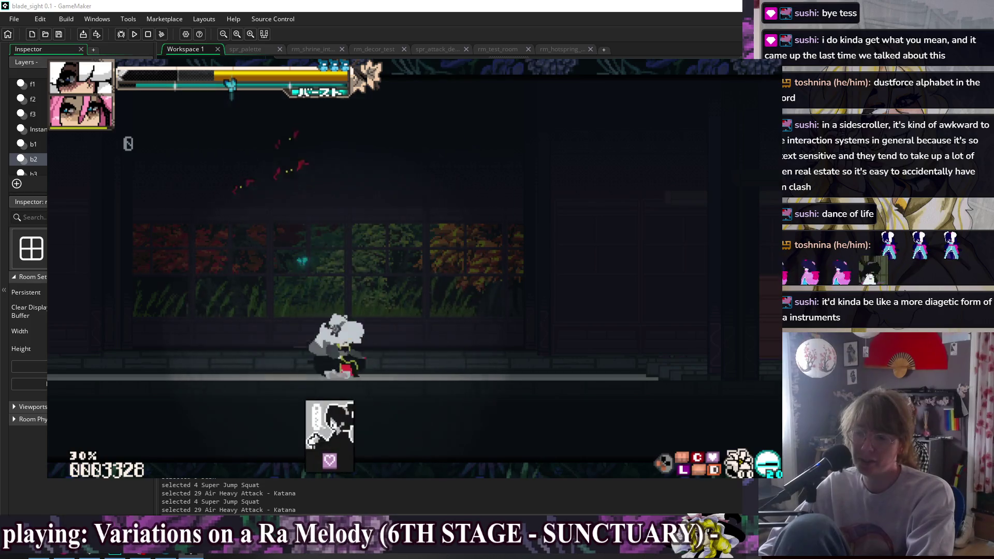
key(space)
key(space)
key(space)
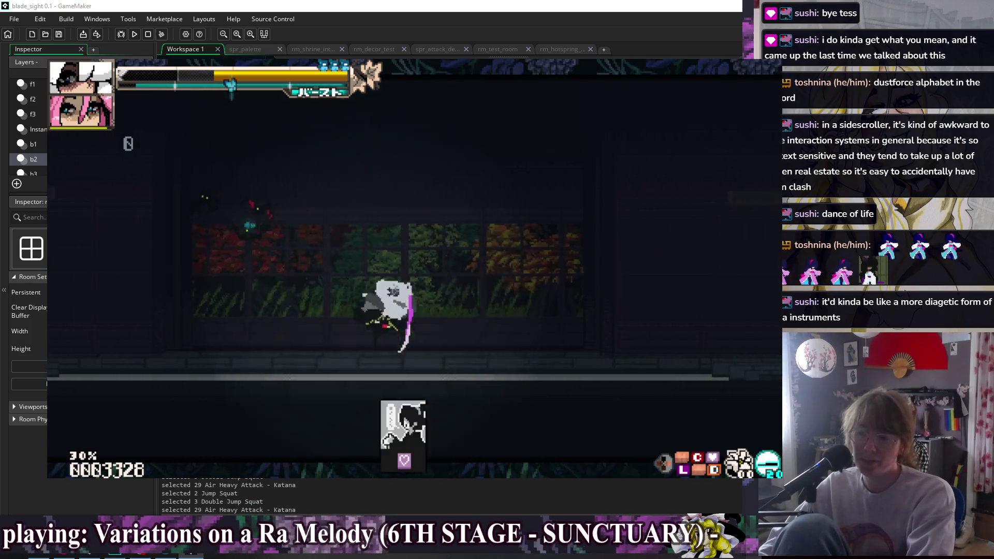
key(space)
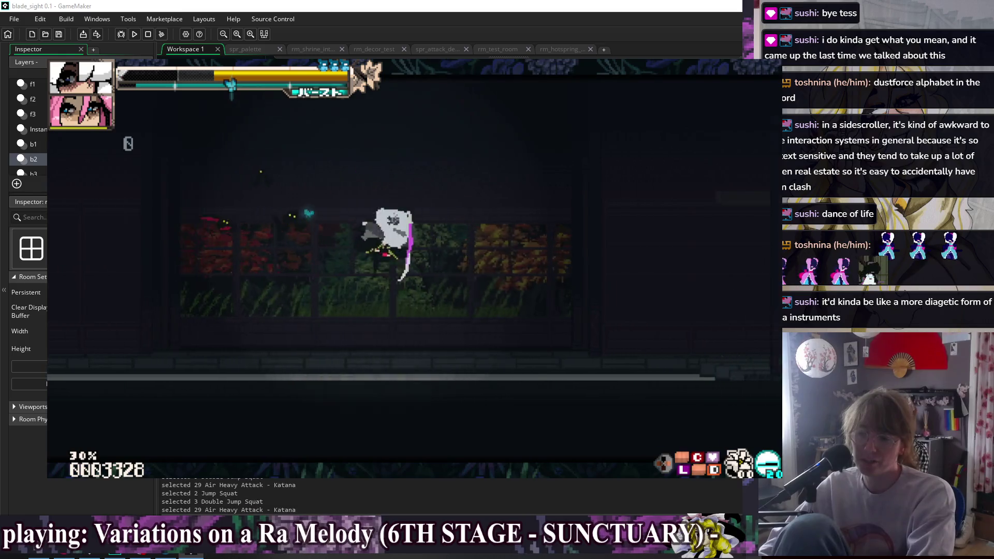
key(space)
key(shift)
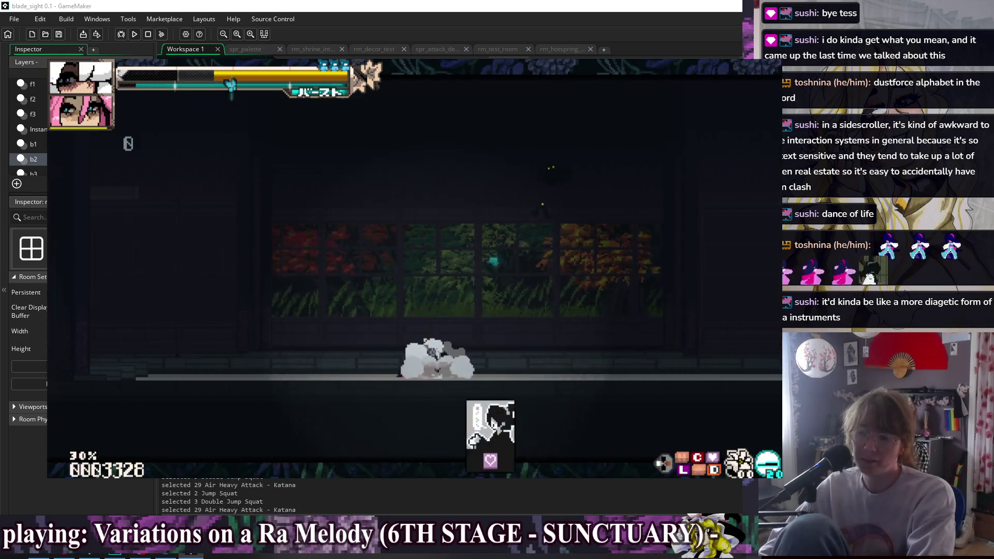
key(space)
key(shift)
key(shift)
- Land air katana attacks, dash back down and jump toward the higher platforms
key(space)
key(x)
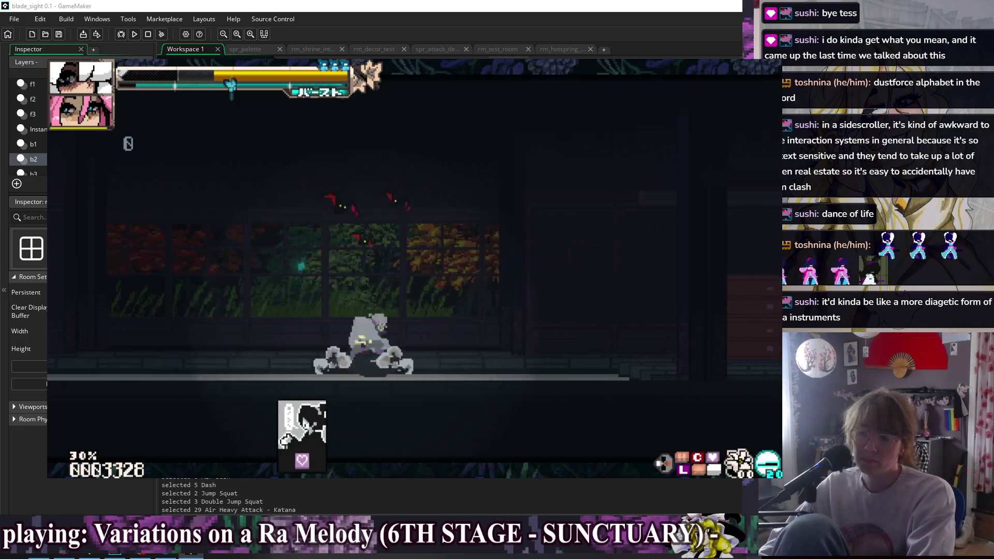
key(space)
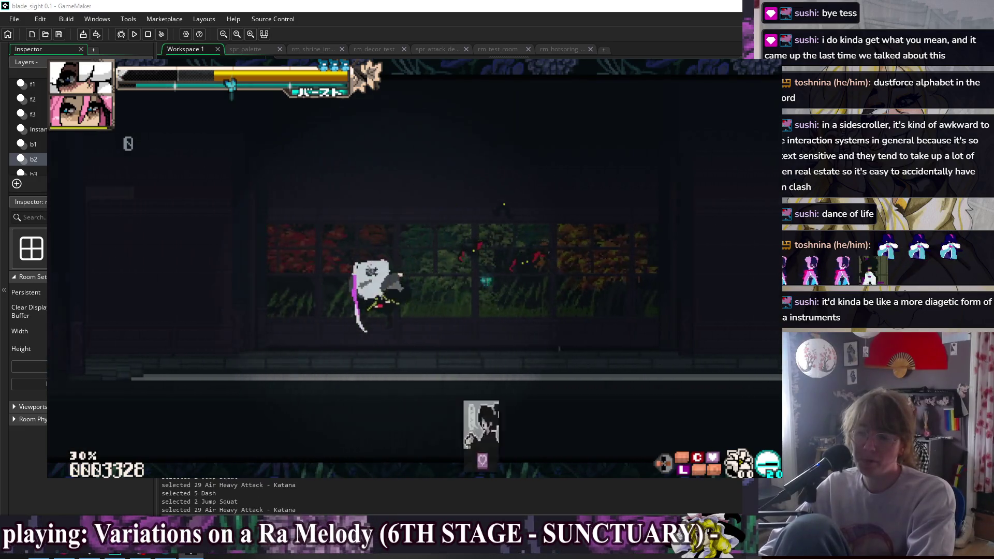
key(shift)
key(shift)
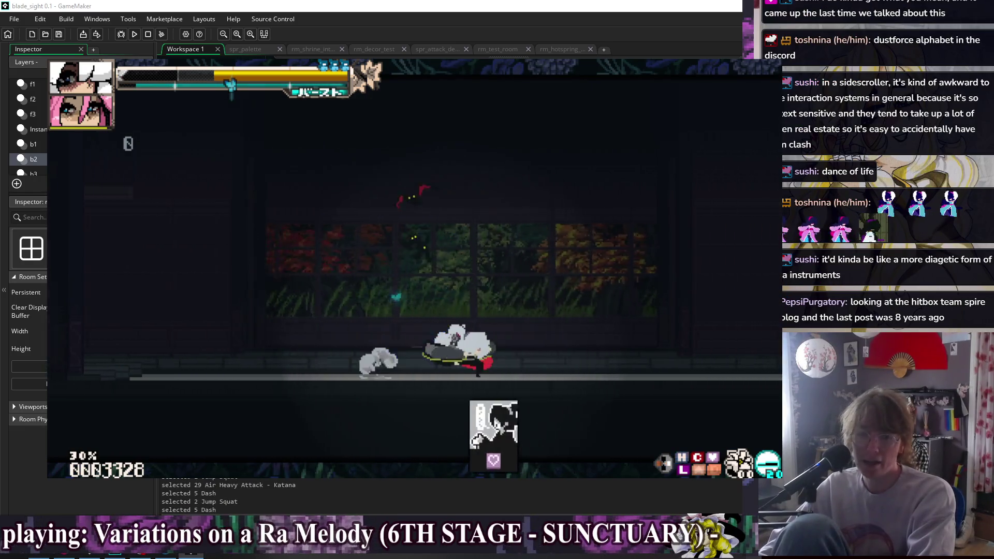
key(space)
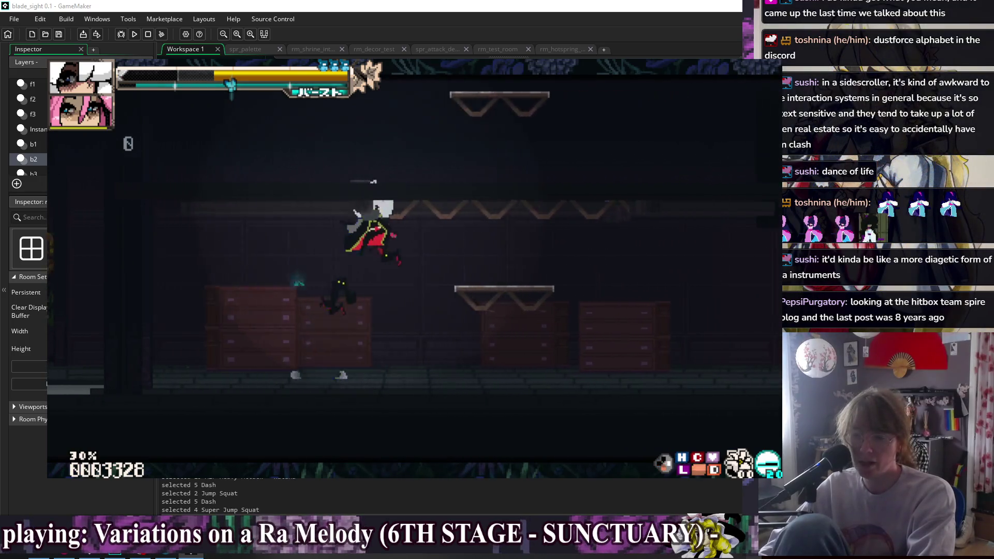
- Jump to the higher platforms, backdash in the air and dash-jump further right
key(space)
key(space)
key(shift)
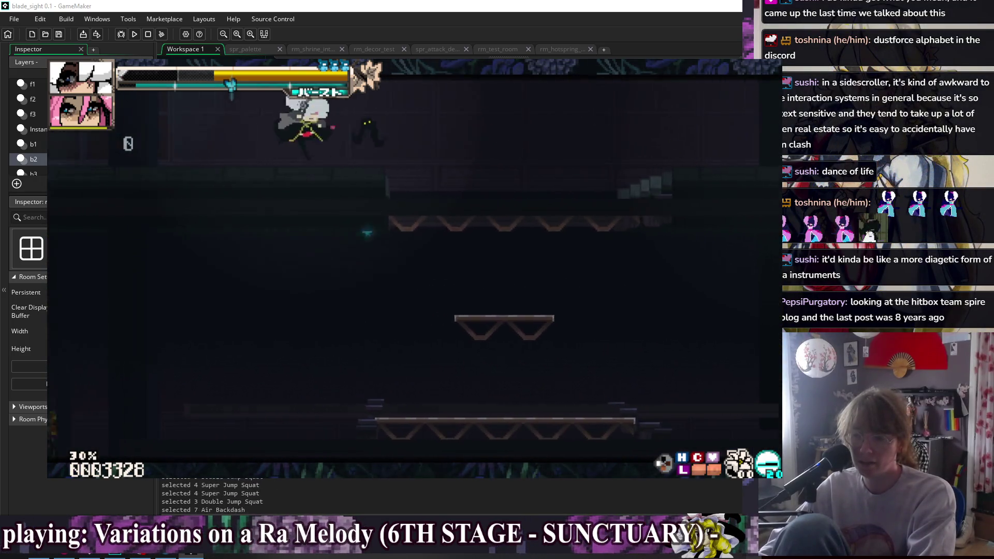
key(shift)
key(shift)
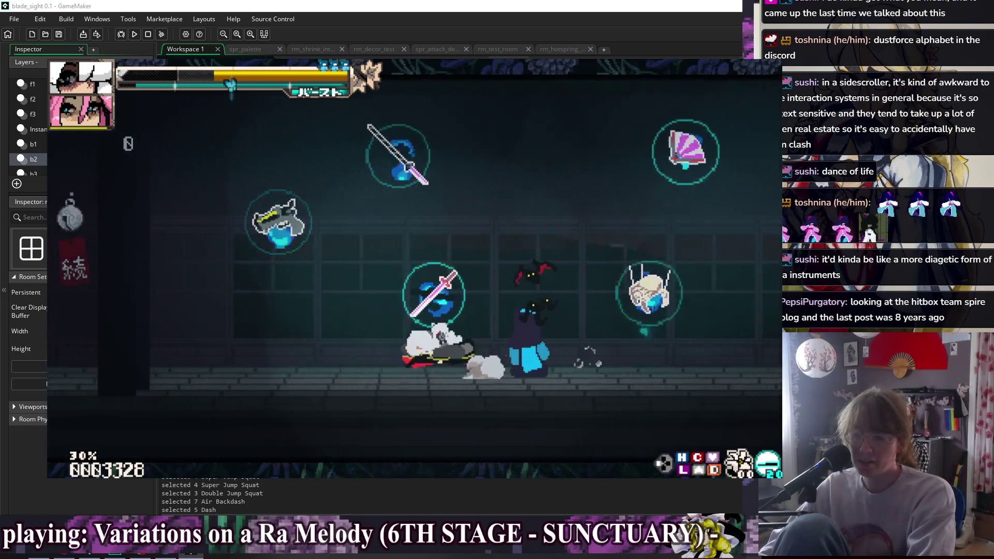
key(space)
key(space)
key(shift)
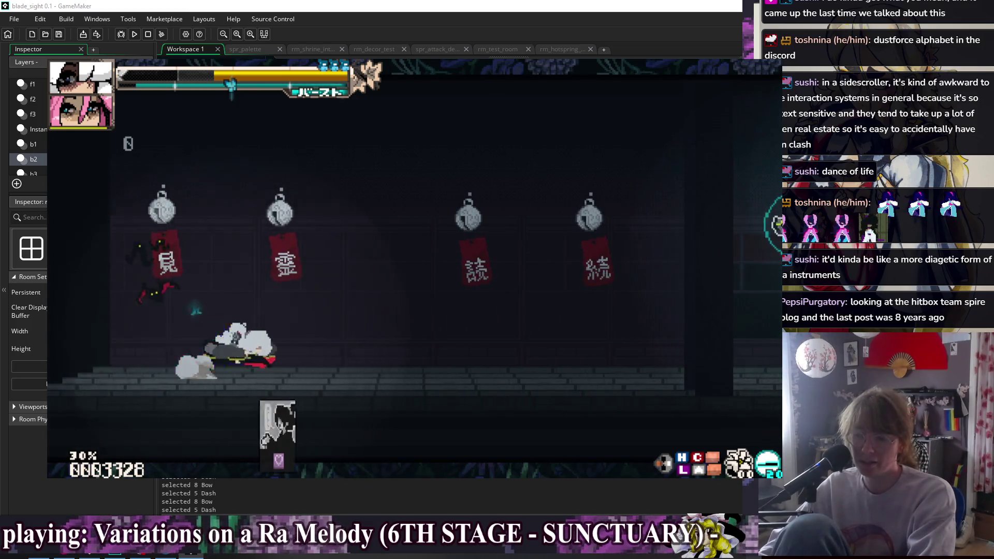
- Taunt while moving, fire the bow and dash right toward the floating pickups
key(shift)
key(t)
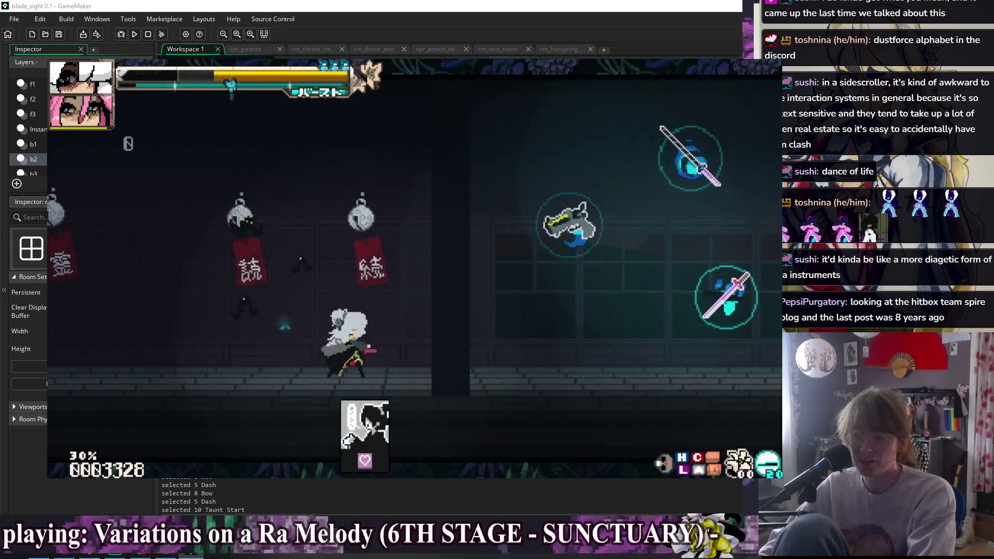
key(shift)
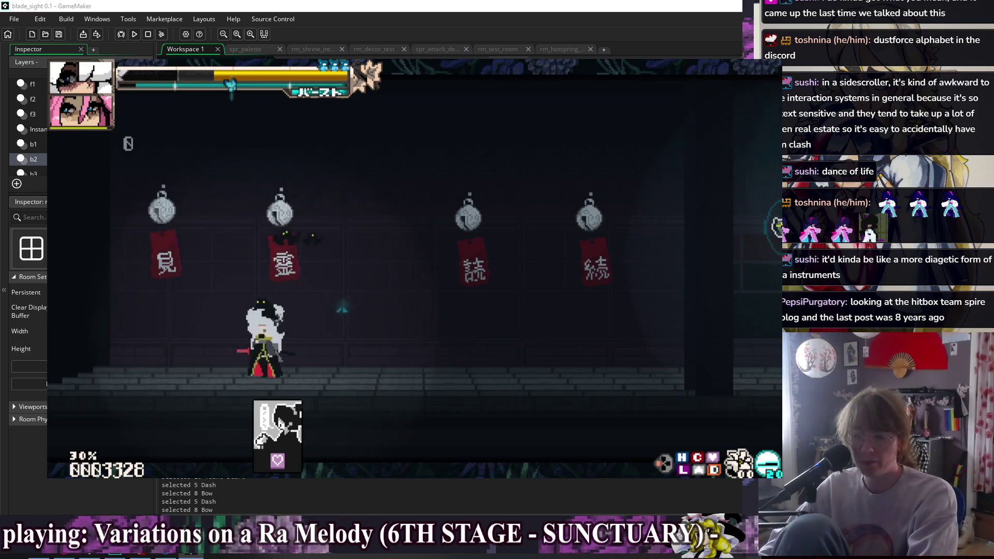
key(shift)
key(Right)
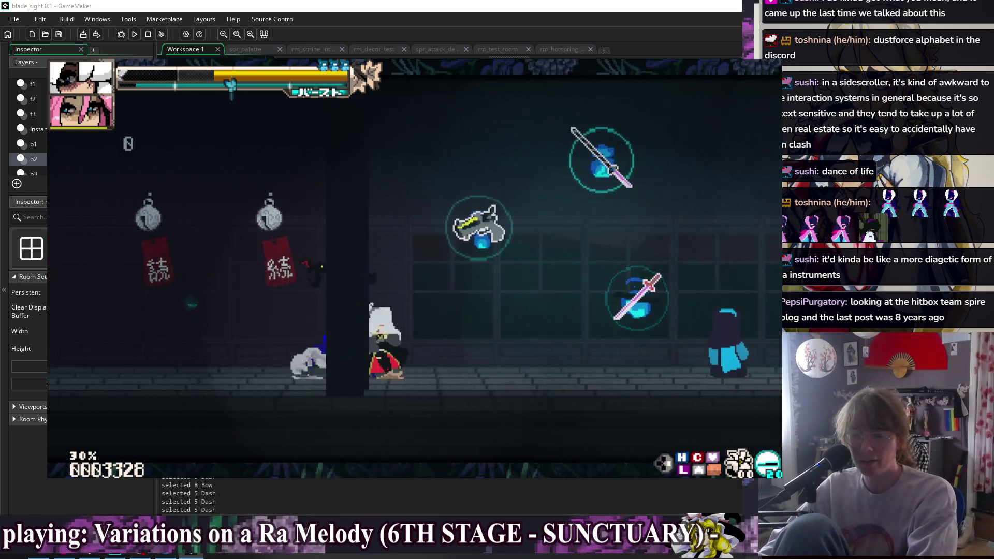
key(Right)
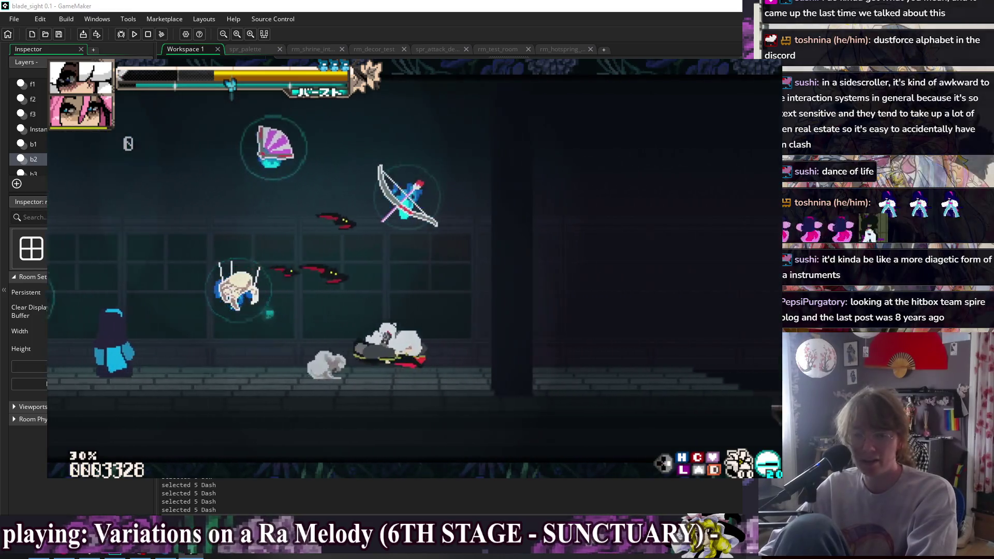
key(space)
key(space)
- Climb onto the platforms, drop through and dash right along the floor
key(shift)
key(Down)
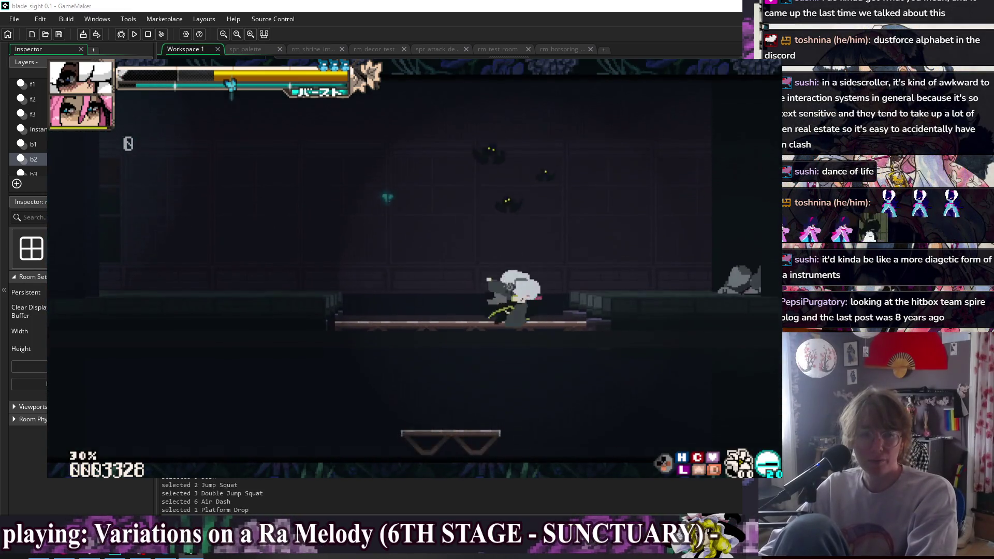
key(shift)
key(space)
key(shift)
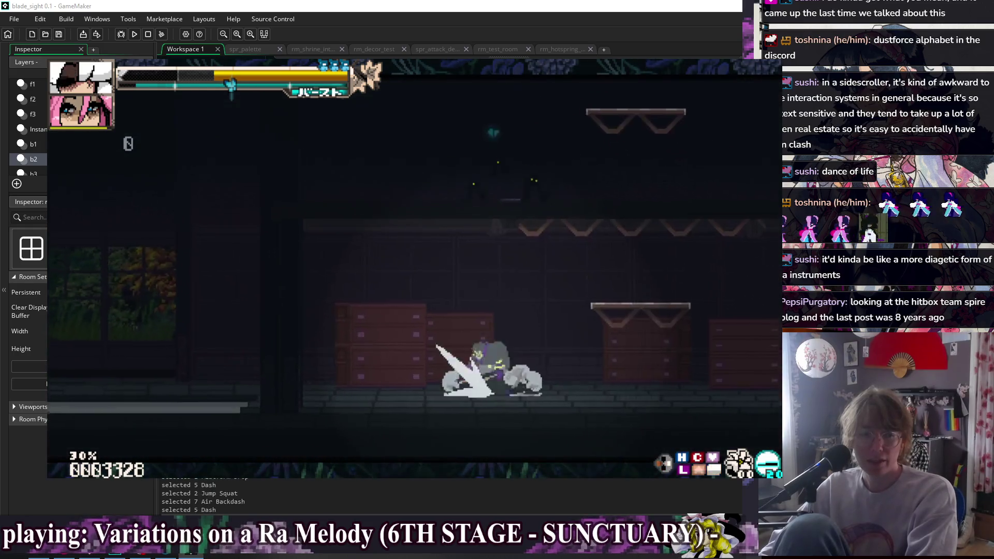
key(shift)
key(shift)
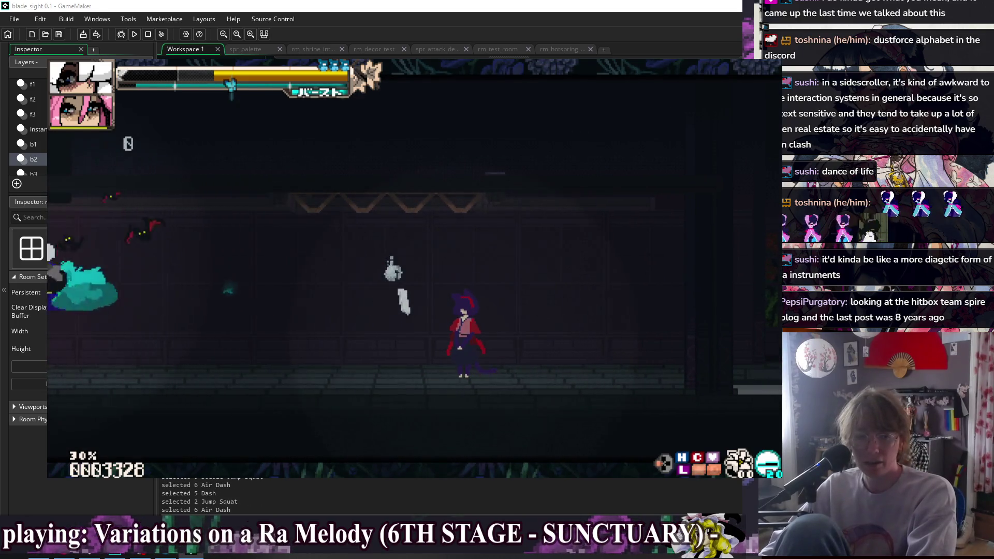
- Move through the next room's exit and head into the shrine courtyard
key(shift)
key(space)
key(shift)
key(Right)
key(shift)
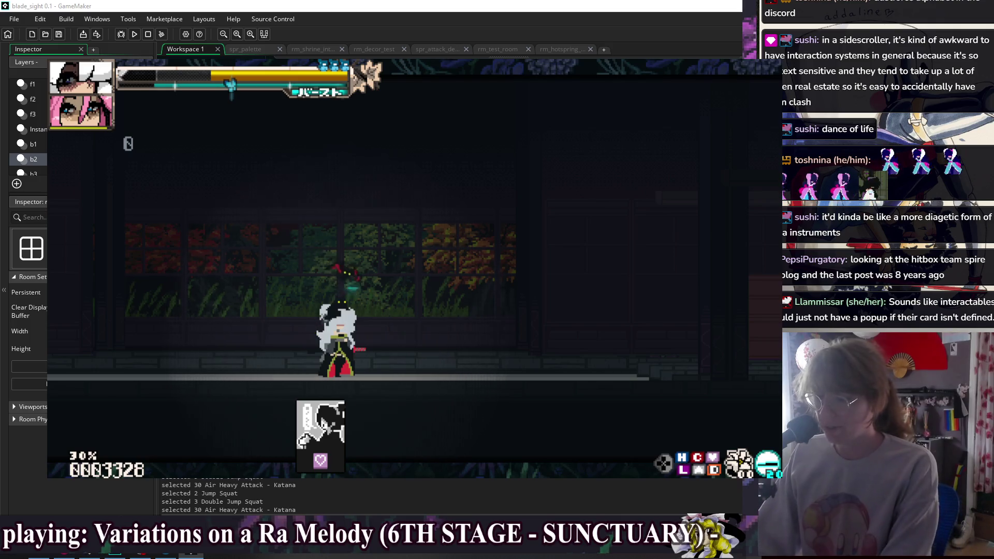
- Dash and jump back into the storage room with the chests and platforms
key(shift)
key(space)
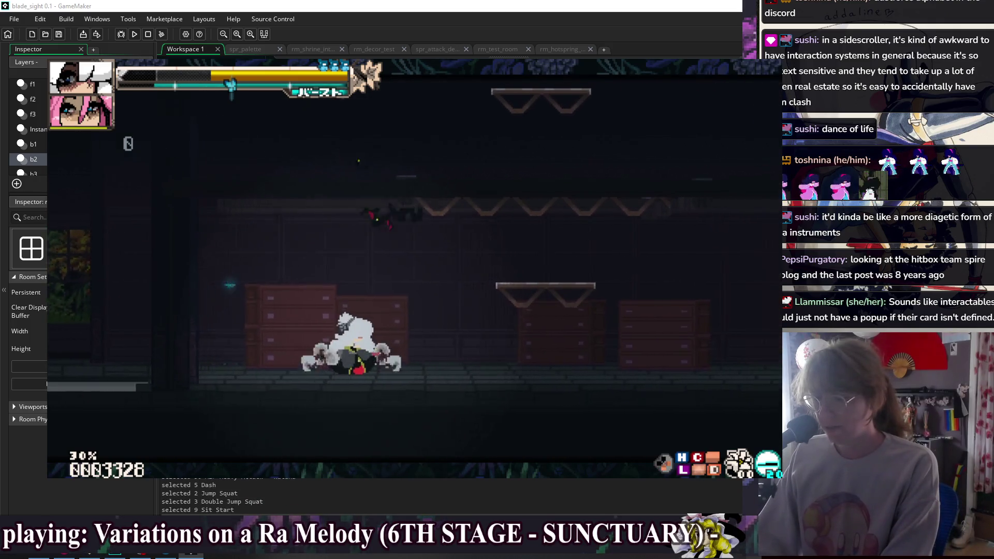
- Sit down and play through the companion's sitting dialogue to its last line
key(Down)
key(Up)
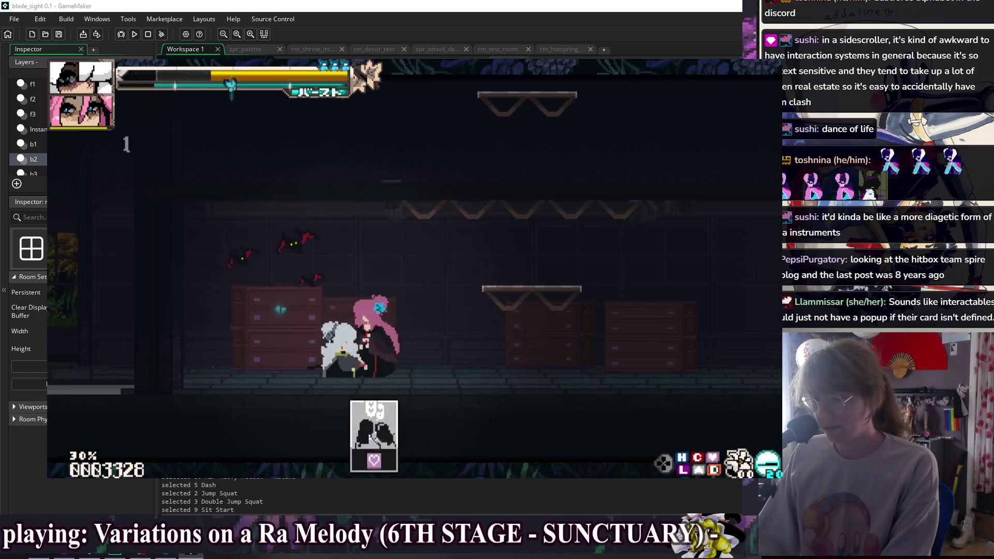
key(Return)
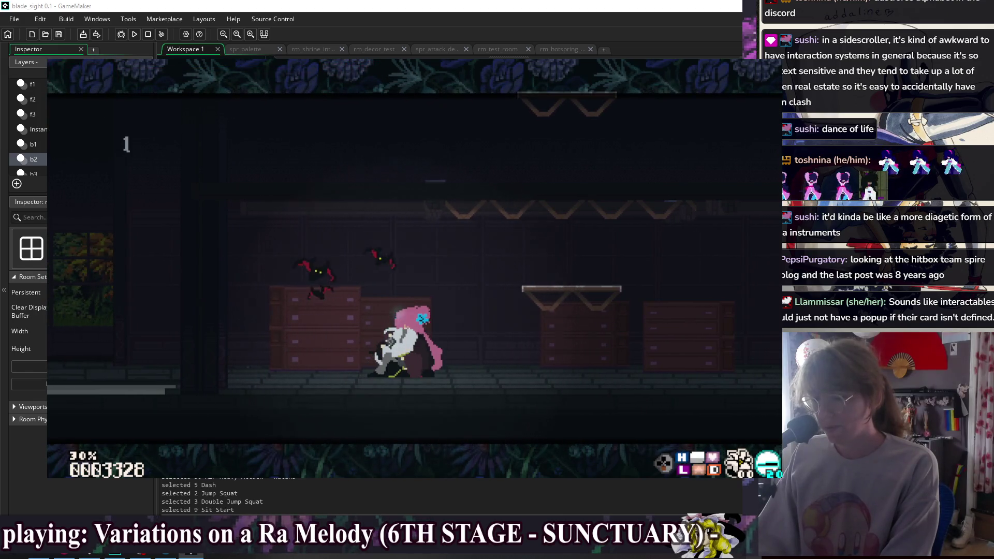
key(Return)
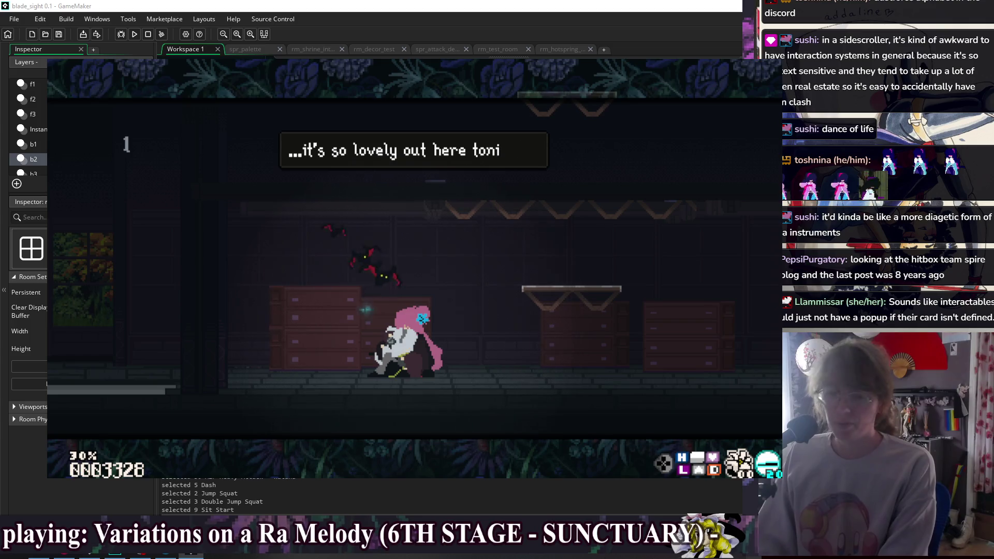
key(Return)
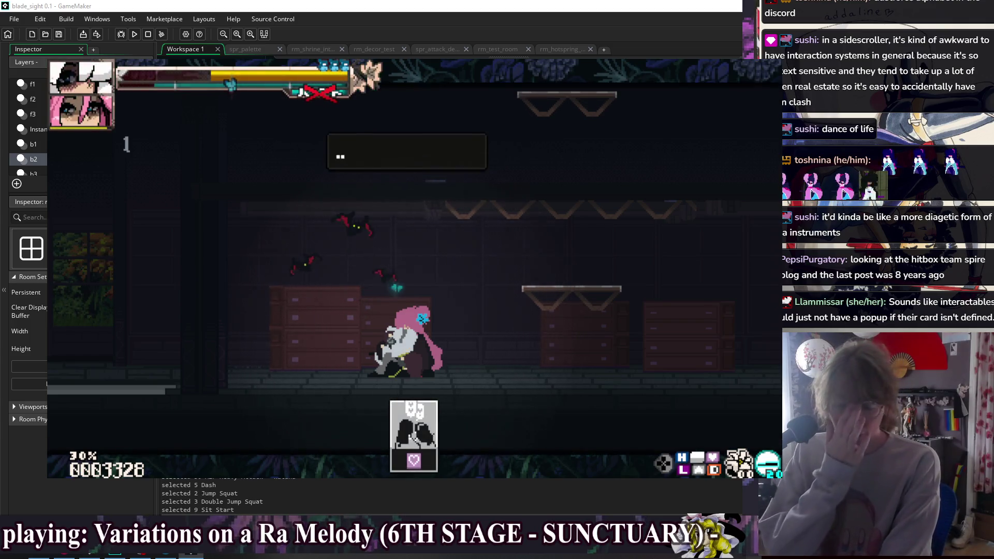
key(Return)
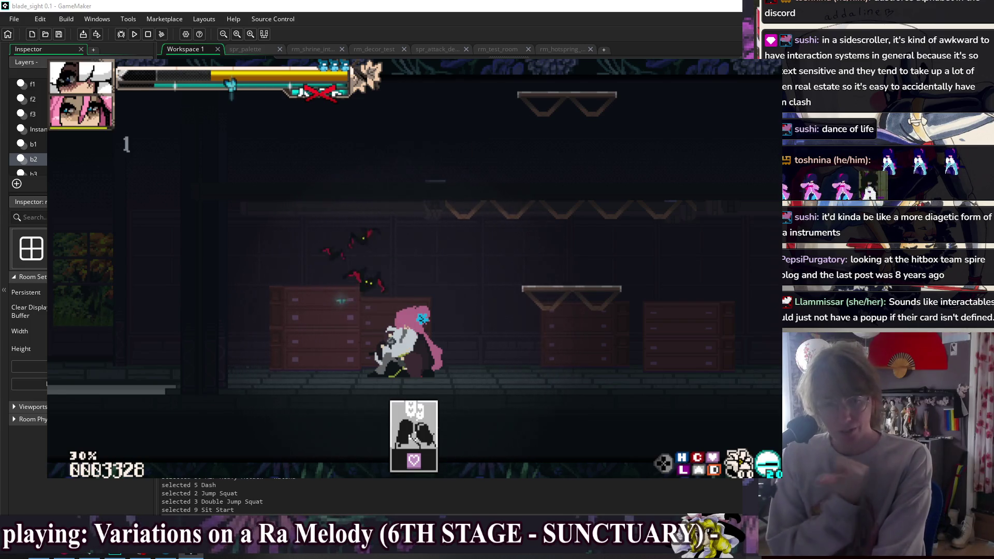
key(Return)
key(Return)
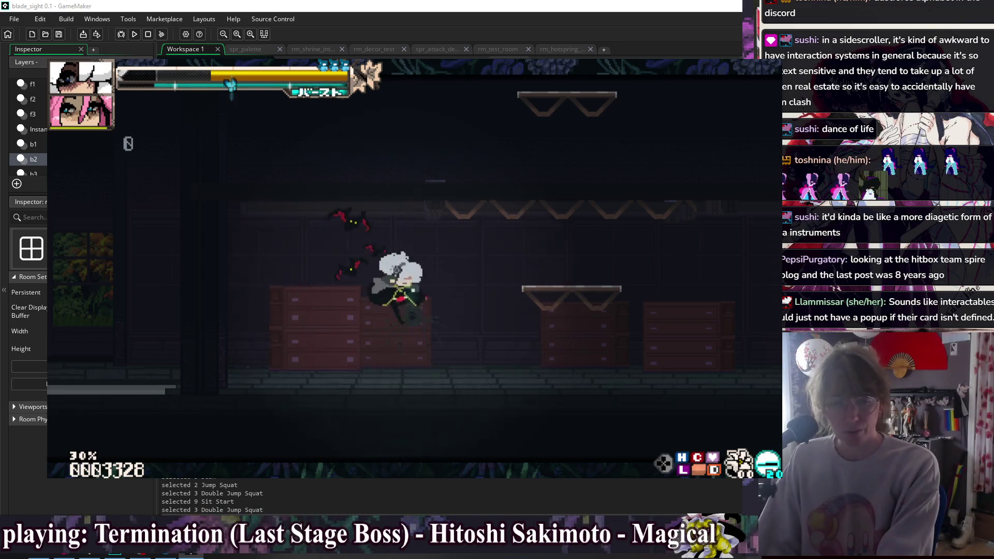
- Hop onto the dresser, drop and dash, then stop the game to return to the Create code
key(space)
key(Down)
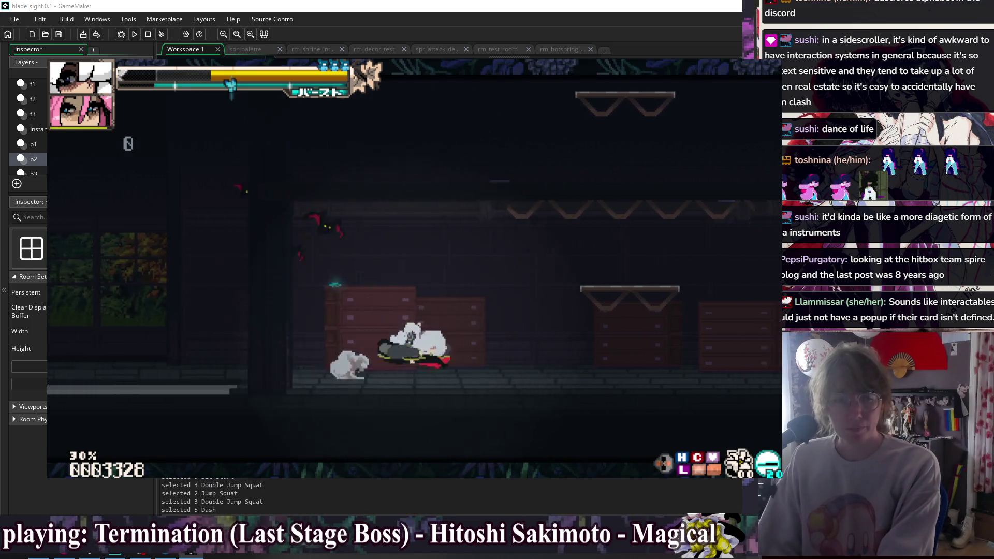
key(shift)
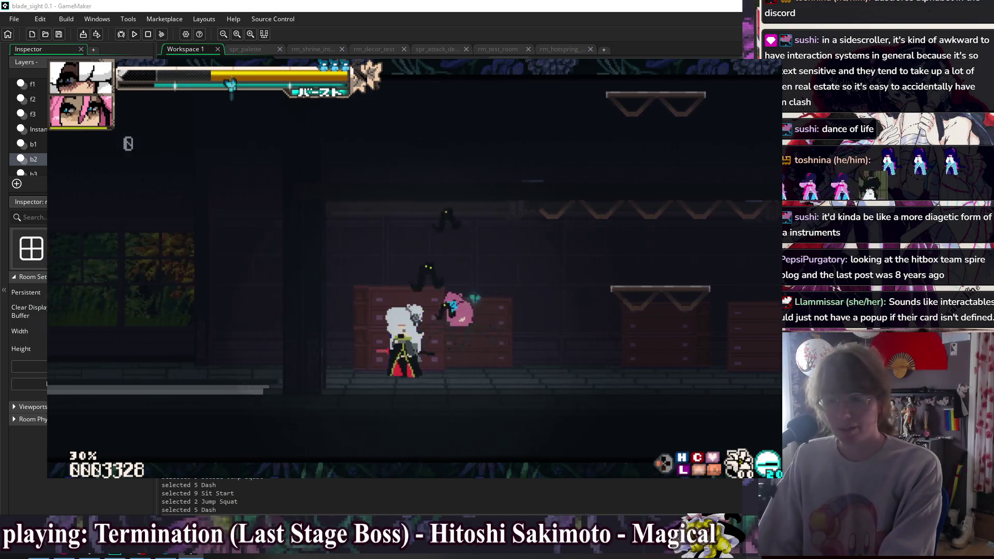
key(Escape)
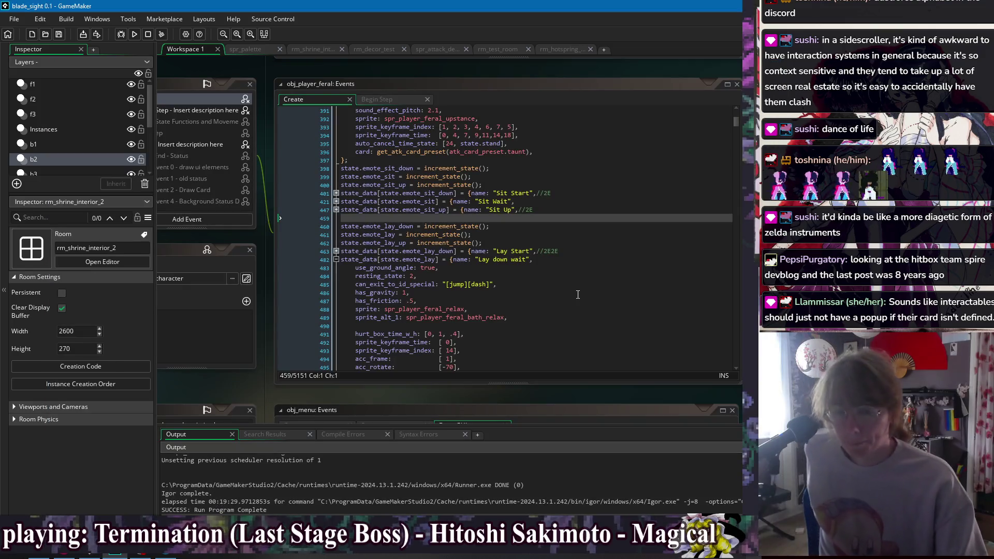
click(630, 259)
click(634, 268)
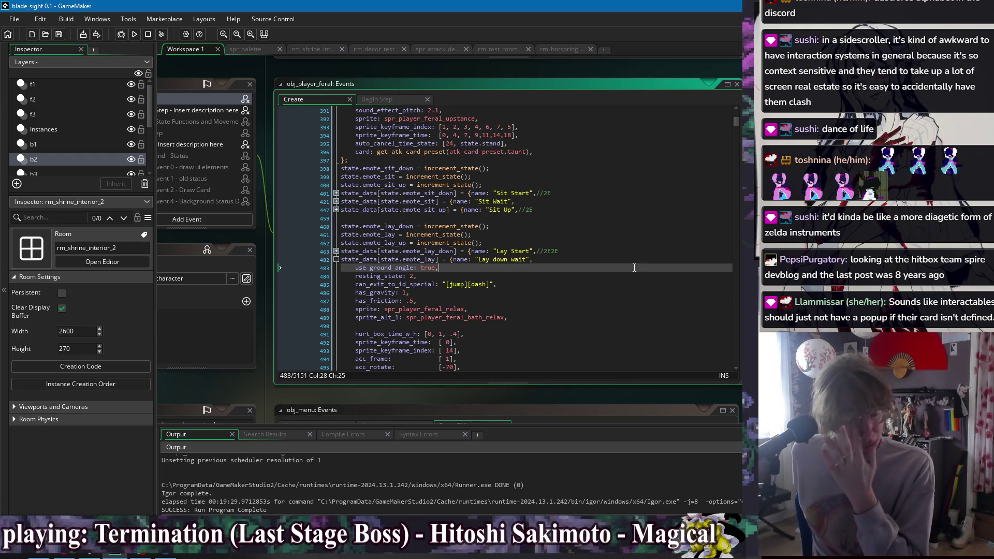
click(567, 243)
click(566, 226)
click(565, 234)
click(575, 255)
click(597, 284)
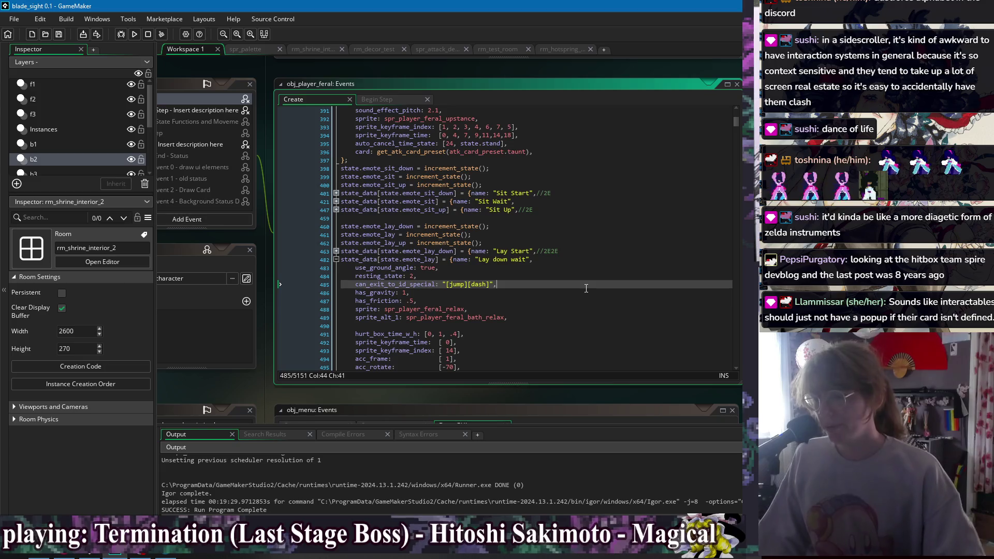
click(581, 270)
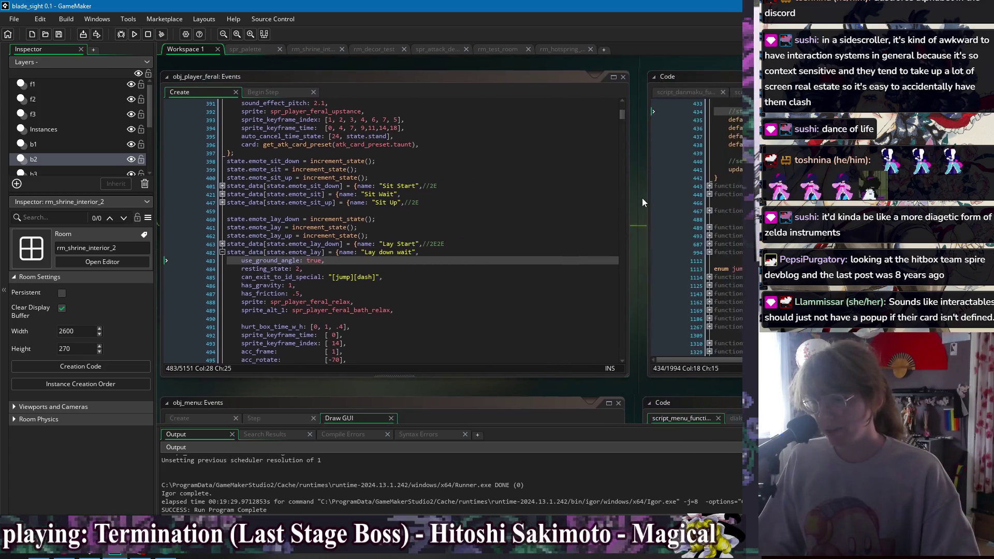
- Look over the sprite_alt_1, has_gravity, bird_can_sit, acc_frame and stance_exit_stance lines in the neighbouring code window
drag(642, 198, 676, 191)
click(480, 305)
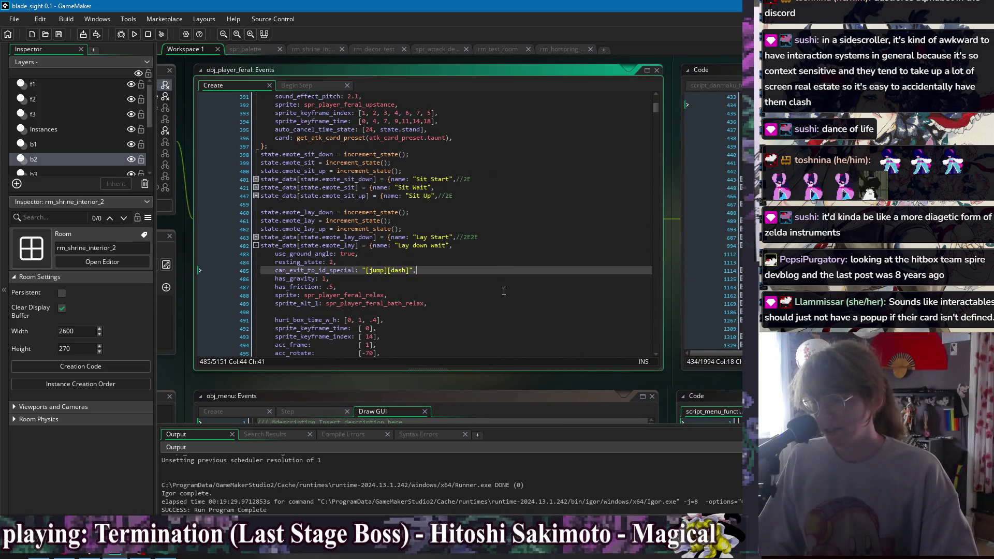
click(513, 312)
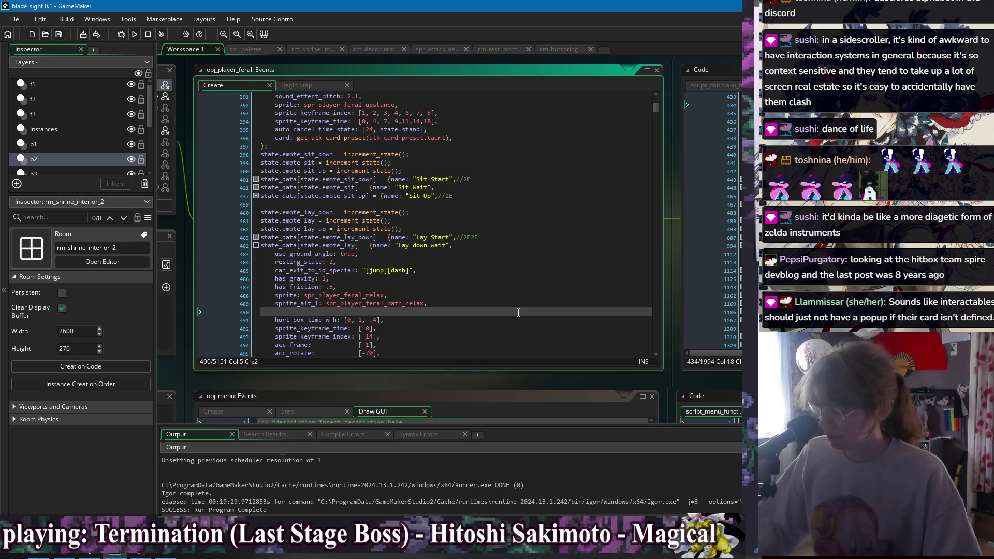
click(510, 277)
scroll(510, 267, down, 3)
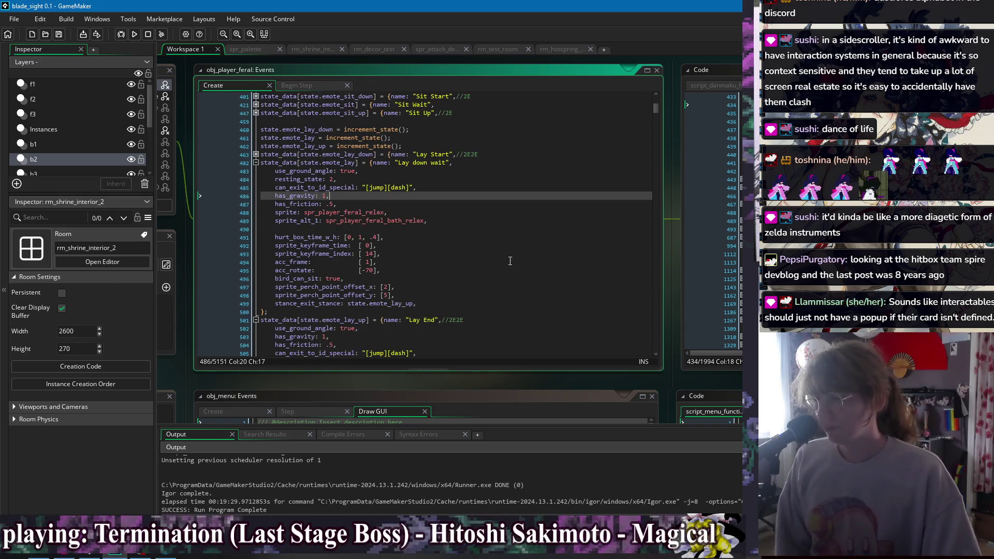
click(466, 231)
click(490, 257)
click(509, 280)
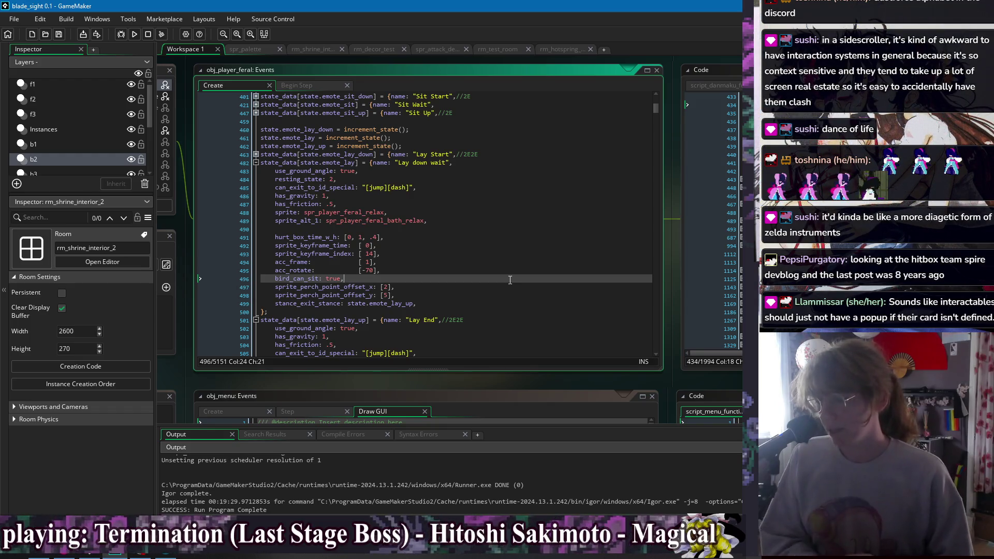
click(503, 266)
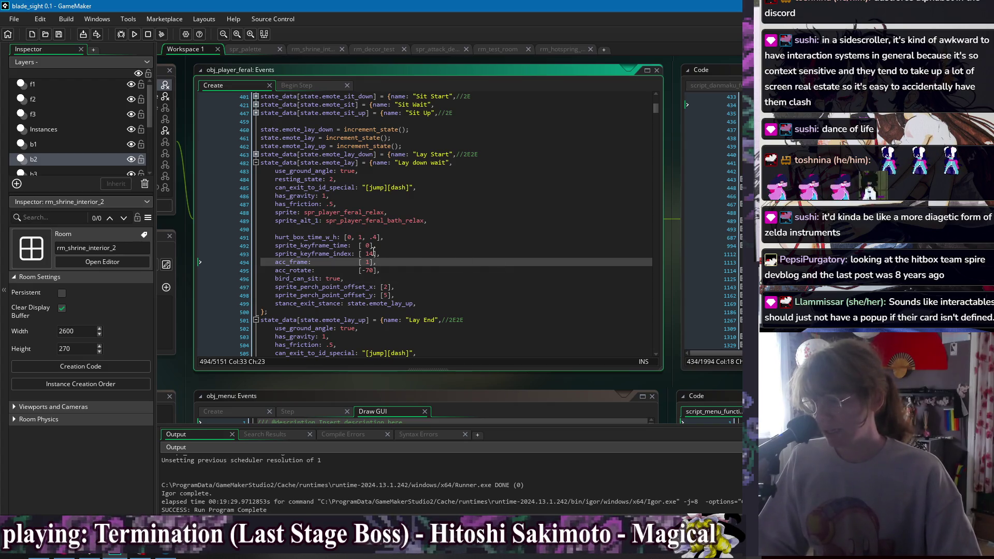
click(431, 255)
click(433, 250)
click(443, 280)
click(442, 323)
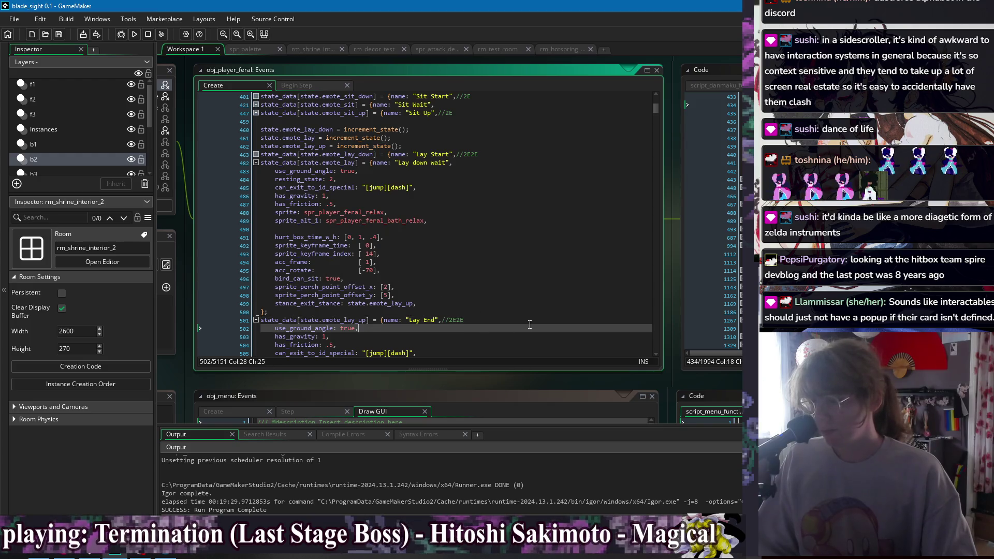
click(443, 304)
- Fold the Lay down wait, Lay End, Bow and nearby state definitions into a compact group
click(256, 163)
click(256, 172)
click(321, 180)
scroll(339, 184, up, 3)
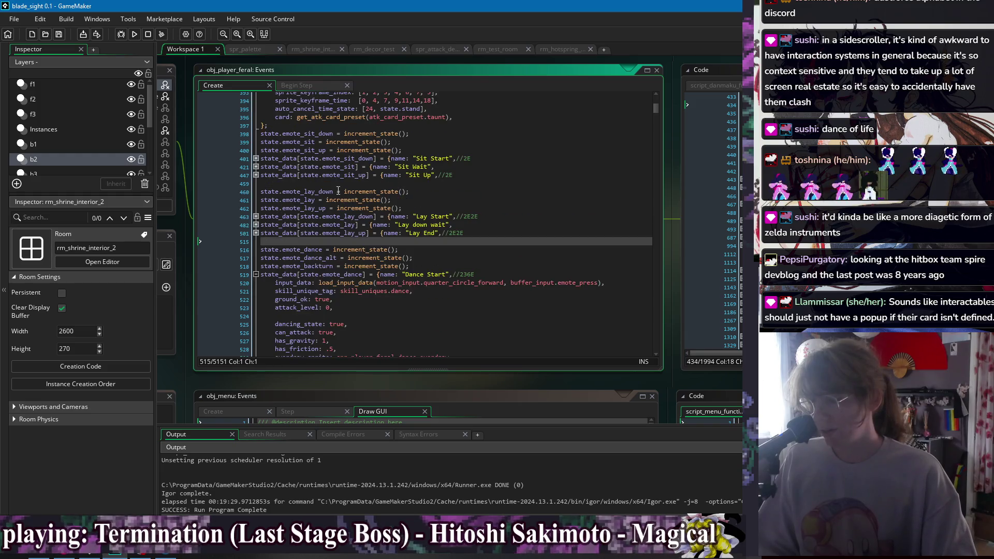
scroll(338, 192, up, 3)
scroll(388, 210, up, 5)
scroll(466, 222, up, 5)
click(257, 221)
scroll(294, 237, up, 5)
scroll(293, 237, up, 5)
click(254, 295)
- Run the game to test the emotes, then close it
click(471, 152)
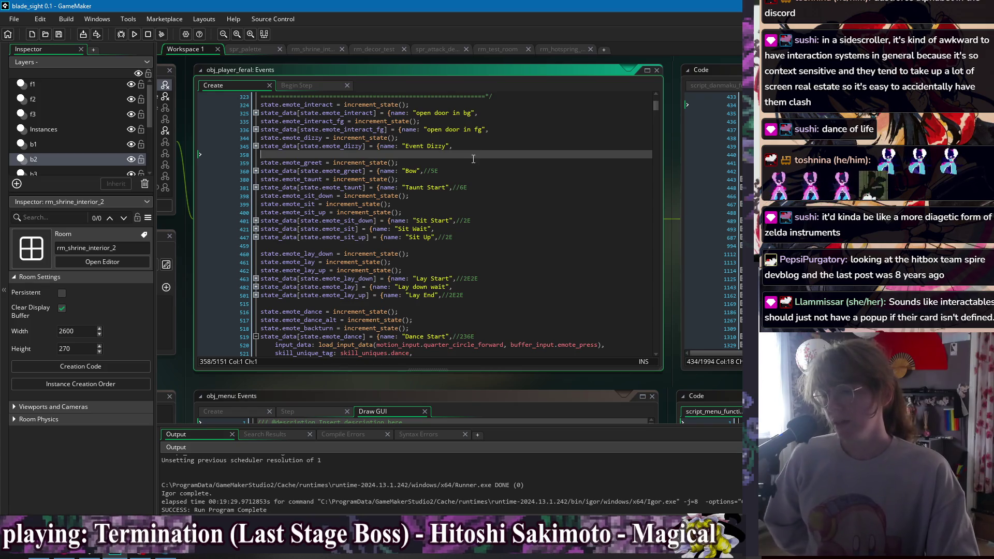
click(480, 204)
click(134, 35)
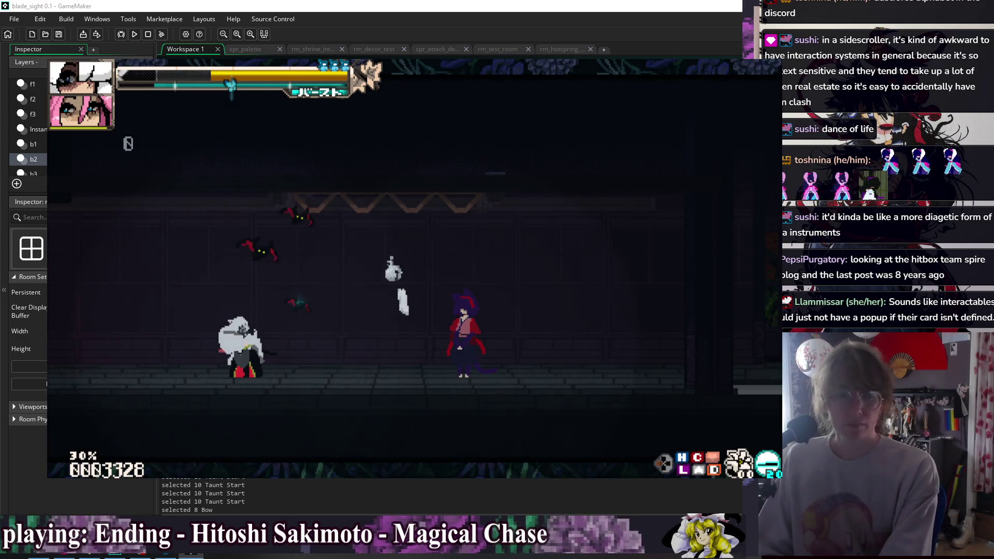
key(Escape)
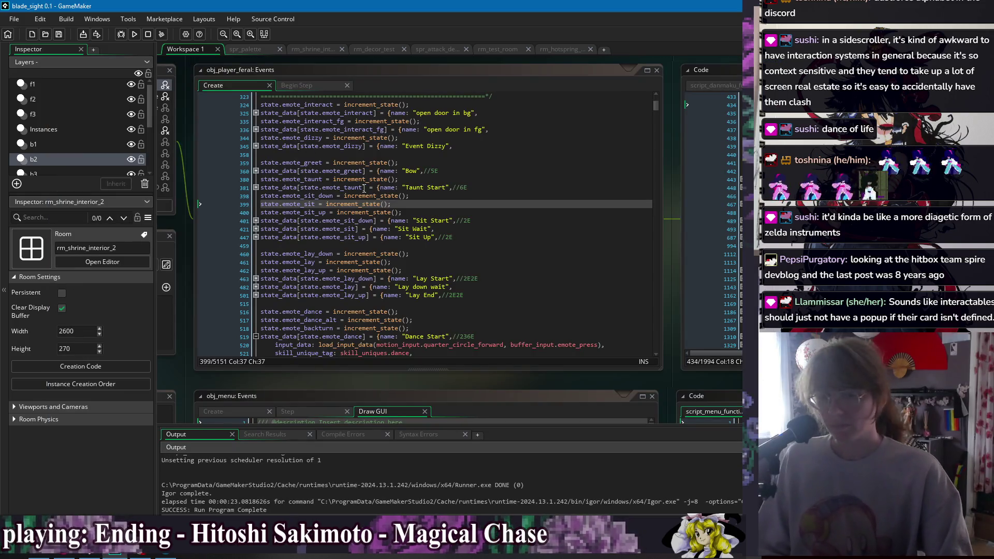
- Review the Taunt Start, Sit Up, emote_sit_down, emote_sit_up and emote_dance lines of the emote list
click(543, 187)
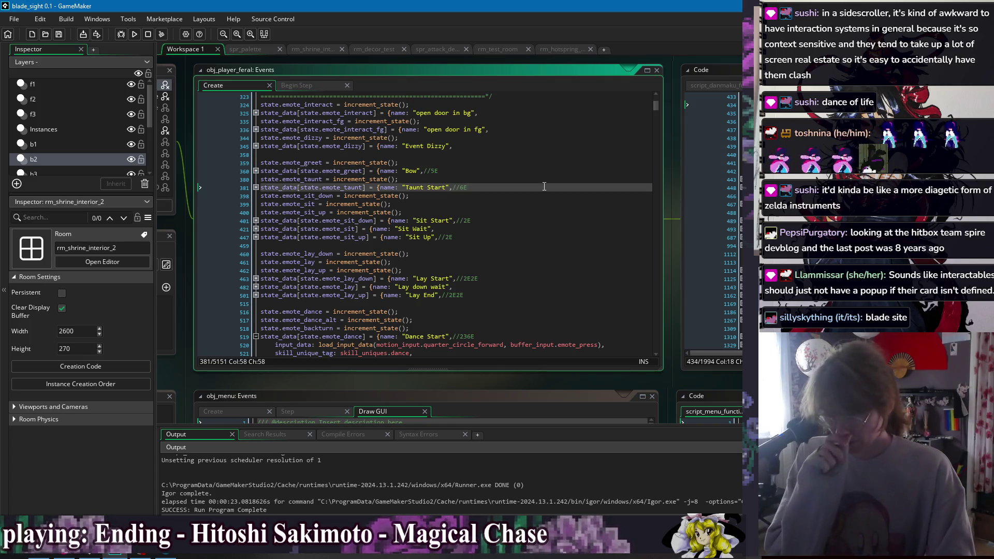
click(548, 238)
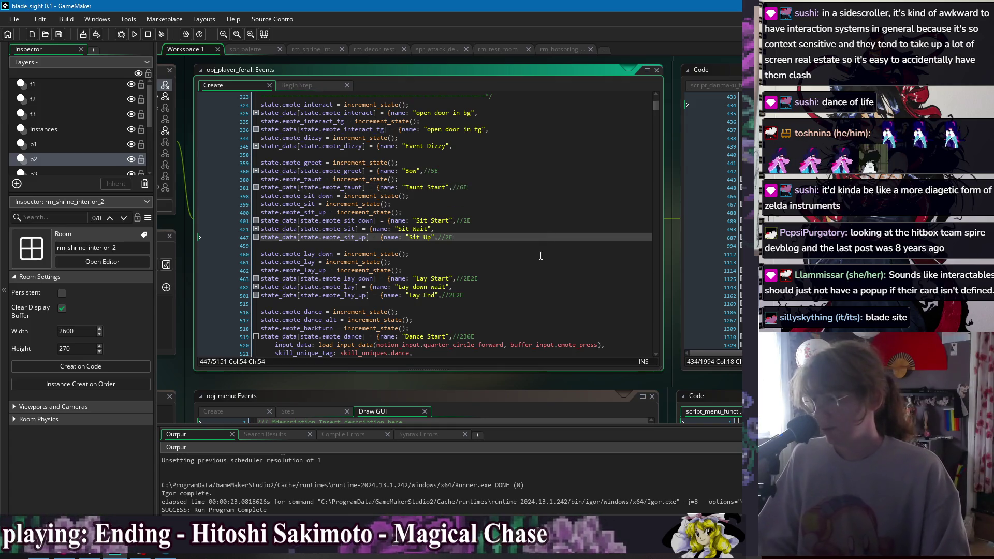
click(547, 255)
click(354, 180)
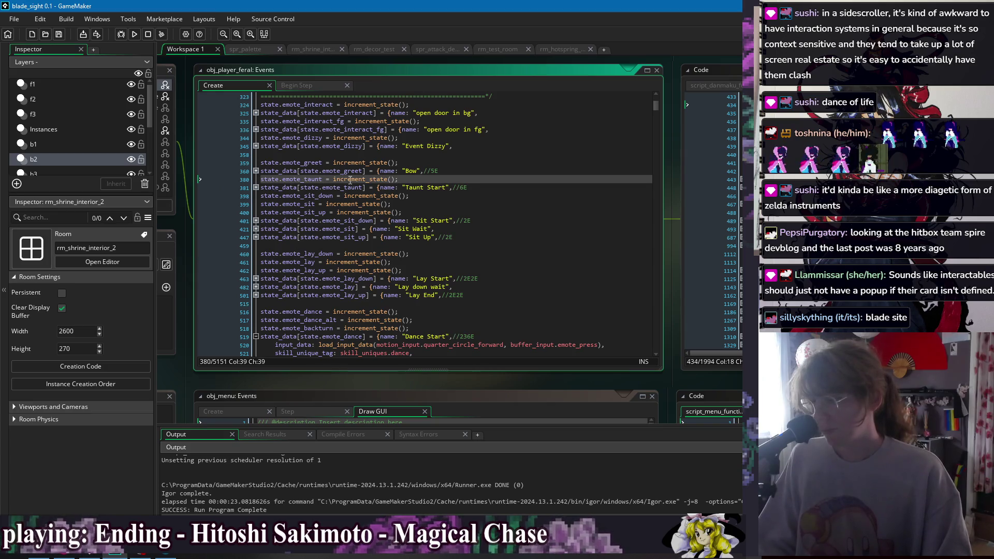
click(384, 243)
click(544, 187)
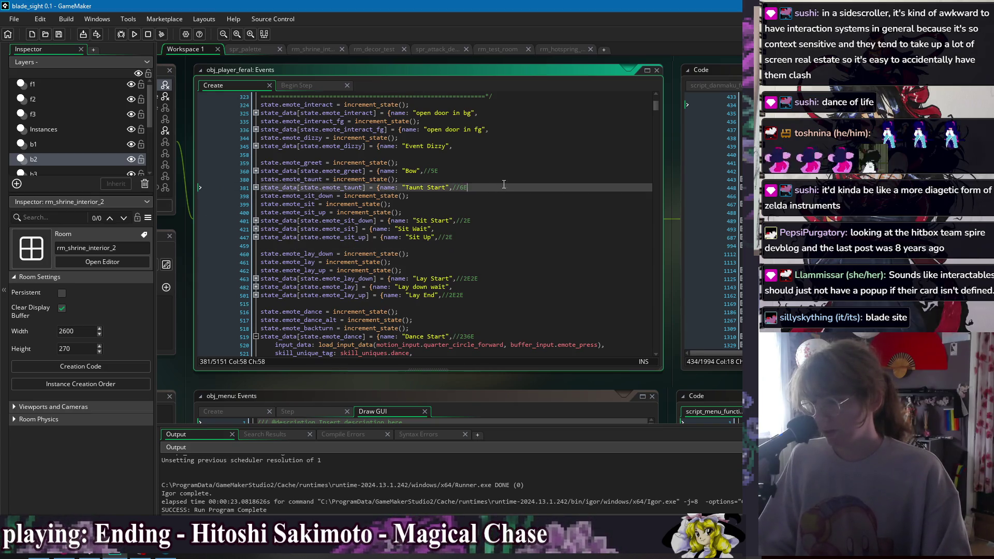
click(544, 164)
click(541, 195)
key(Down)
key(Down)
key(Down)
key(Down)
key(Up)
key(Up)
click(517, 270)
click(481, 304)
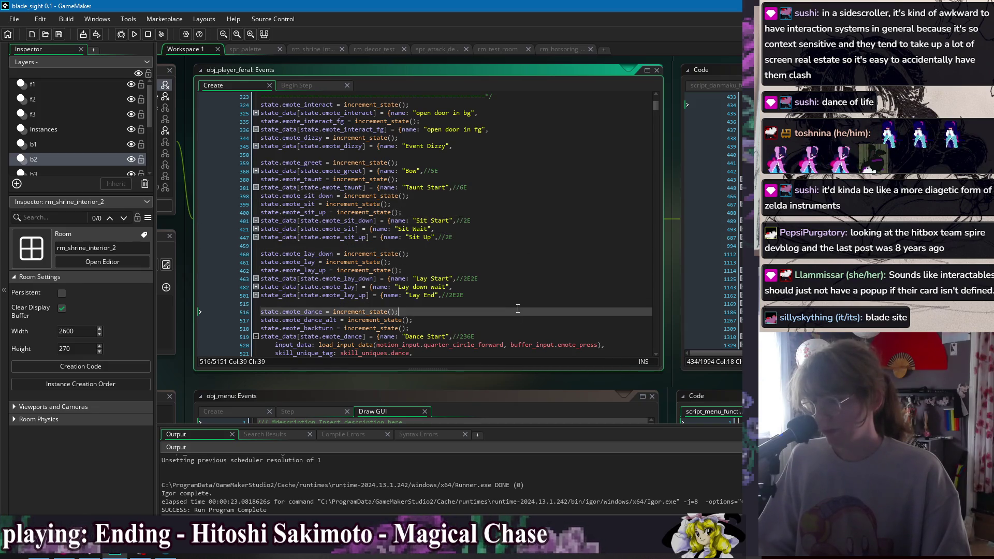
scroll(466, 271, down, 3)
- Fold the Dance Start, Dance Alt II and Backturn definitions into a compact group
click(256, 232)
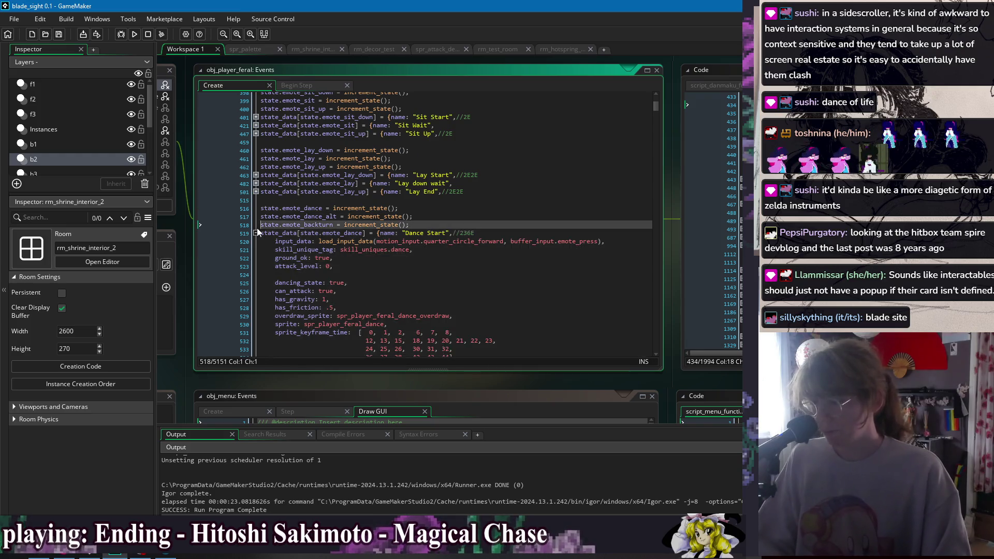
click(256, 241)
click(256, 249)
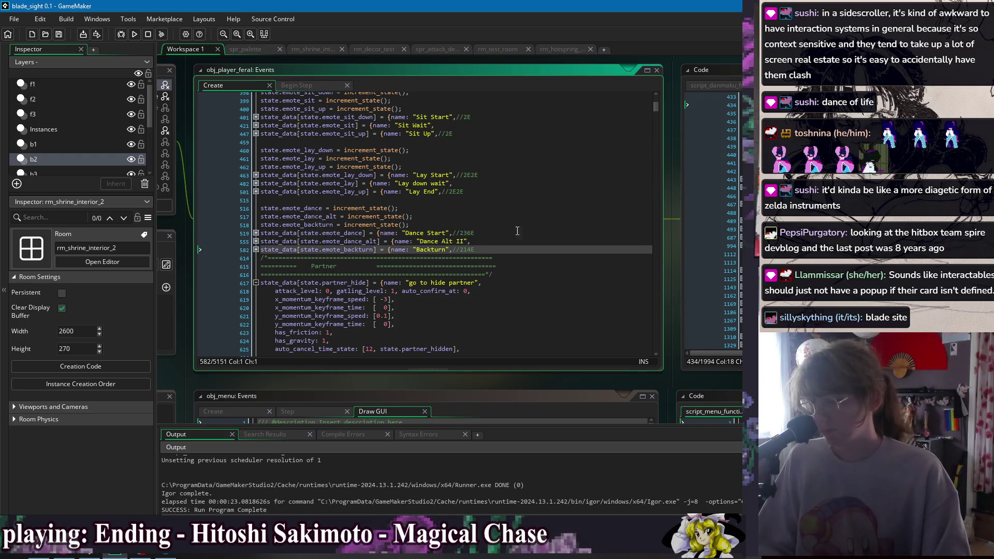
click(498, 199)
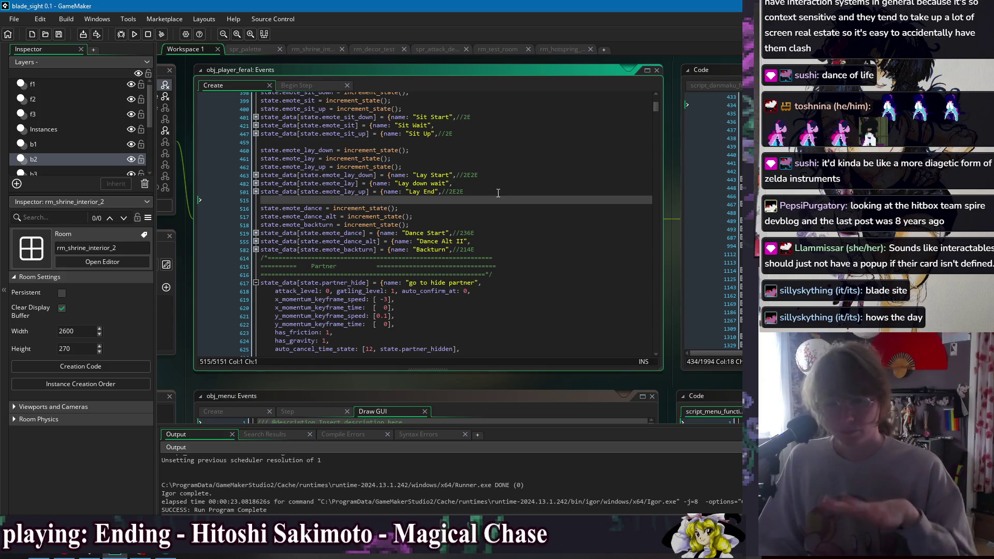
click(491, 159)
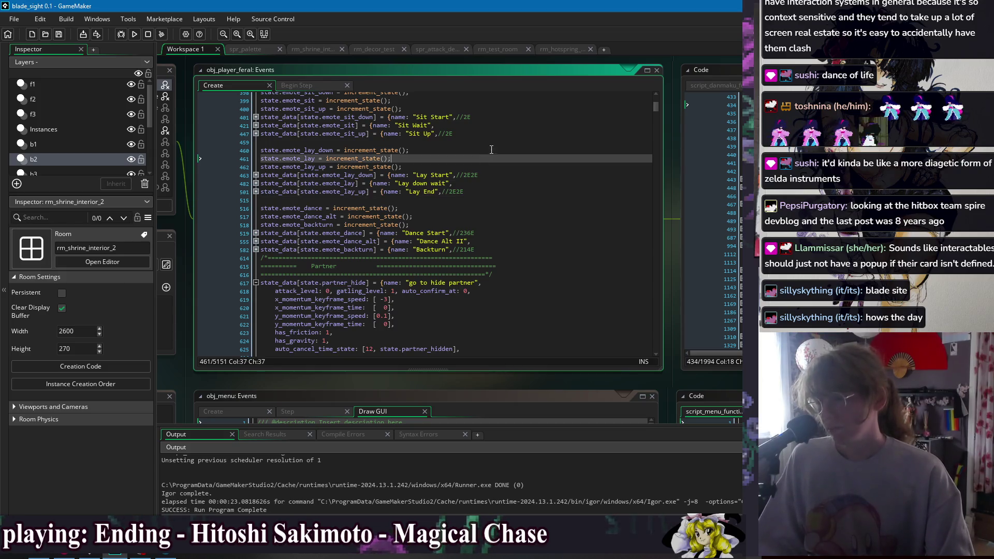
scroll(491, 156, up, 3)
click(518, 141)
key(Down)
key(Down)
key(Down)
key(Down)
key(Down)
key(Up)
key(Up)
key(Up)
key(Down)
key(Down)
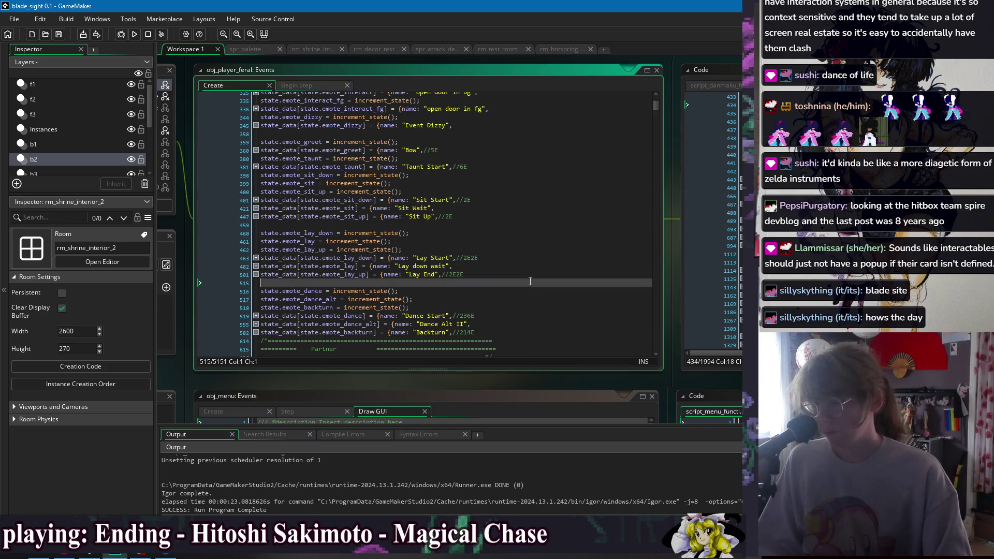
key(Up)
key(Up)
key(Down)
key(Up)
key(Up)
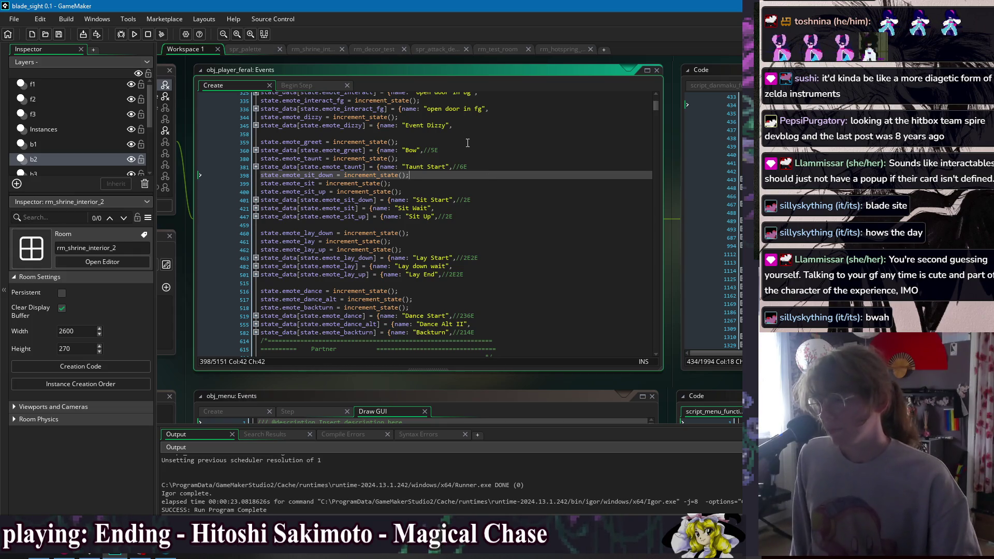
click(515, 208)
key(Down)
key(Down)
key(Down)
key(Down)
key(Down)
key(Down)
key(Down)
key(Down)
key(Down)
key(Down)
key(Down)
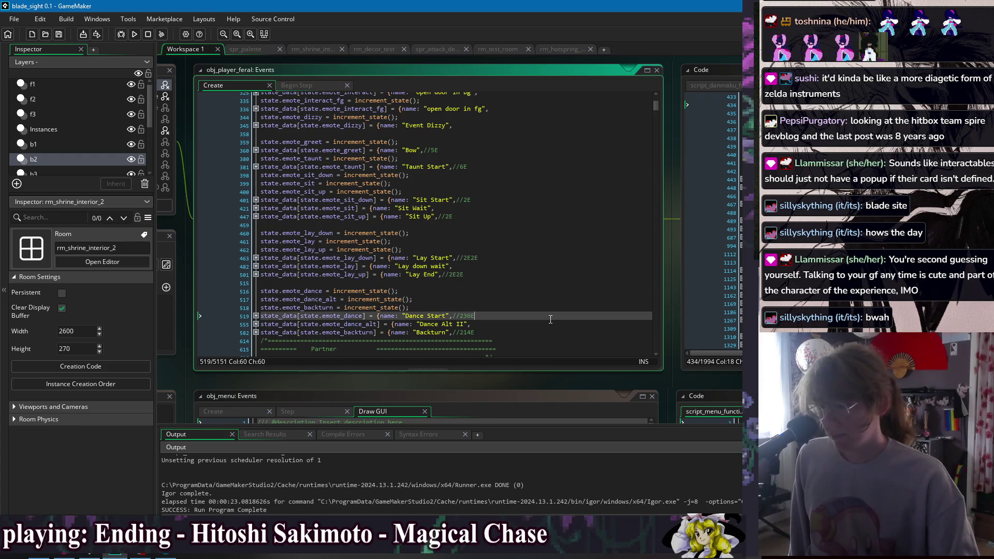
key(Up)
key(Down)
key(Down)
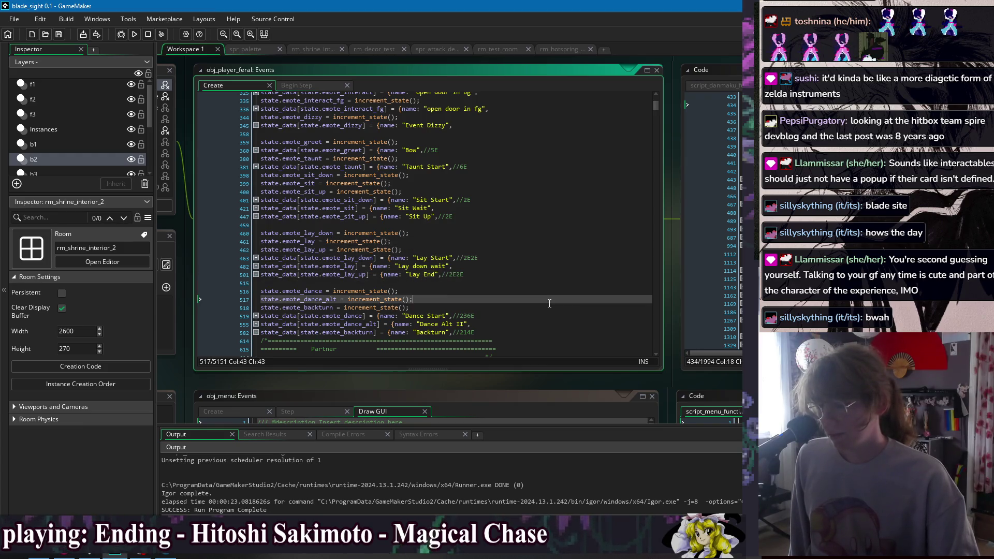
scroll(549, 303, up, 1)
click(441, 169)
click(436, 220)
click(435, 246)
click(419, 262)
click(512, 303)
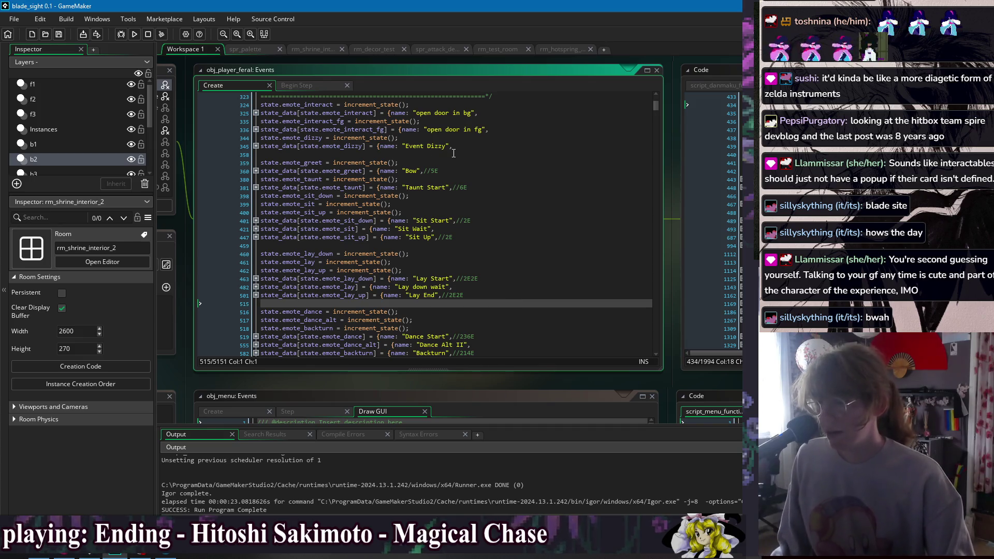
click(500, 148)
click(502, 194)
click(513, 221)
click(532, 248)
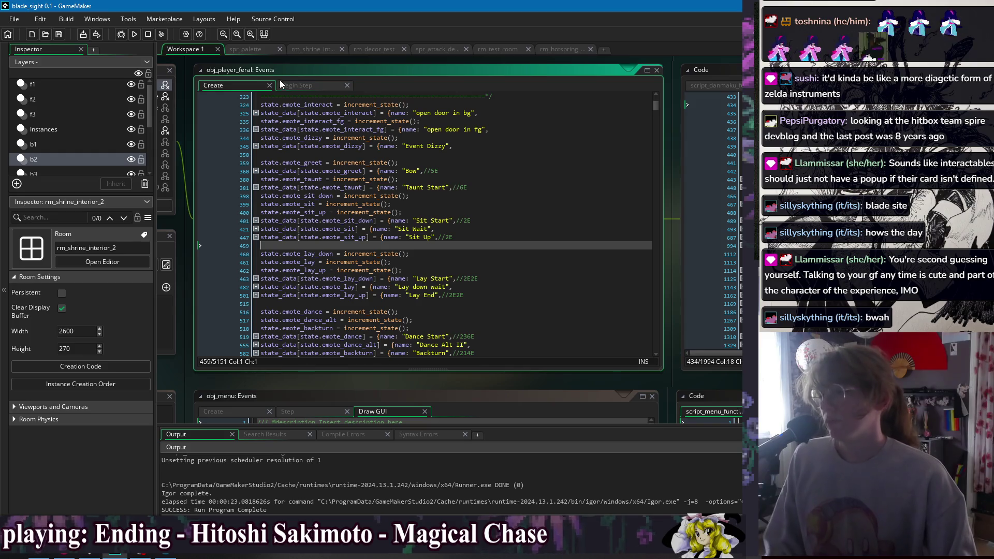
- Step through the emote_lay_down, emote_backturn and section-divider lines of the Emotes block
drag(239, 57, 339, 91)
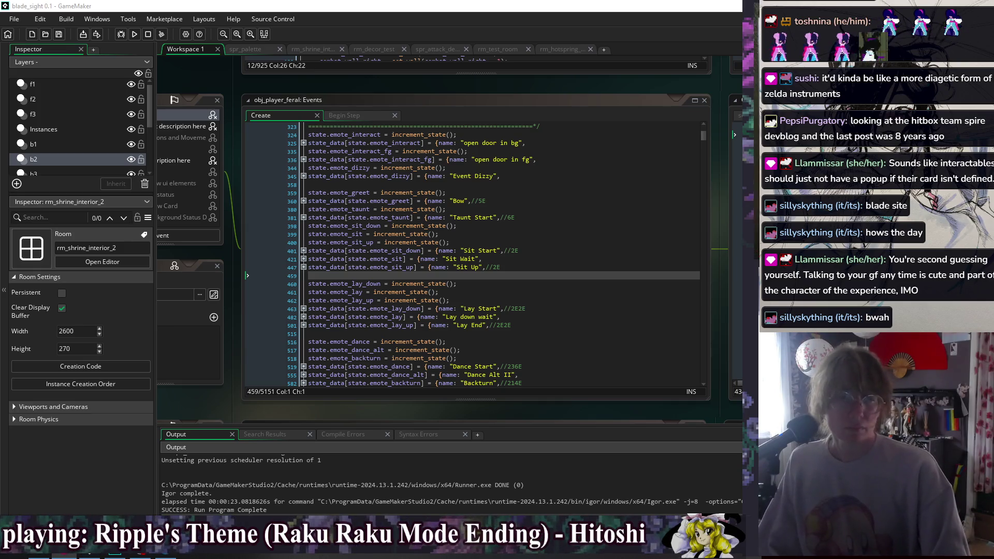
click(532, 210)
click(531, 234)
click(531, 209)
click(538, 284)
key(Down)
key(Down)
key(Down)
key(Down)
key(Down)
key(Down)
key(Down)
key(Down)
scroll(550, 301, down, 2)
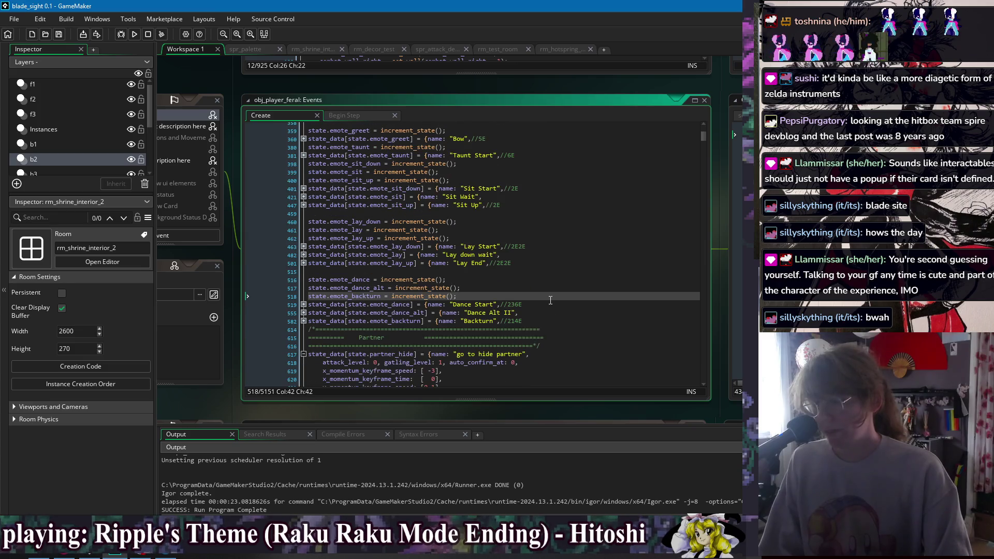
click(569, 316)
scroll(570, 311, up, 4)
click(569, 242)
key(Up)
key(Up)
key(Up)
key(Down)
key(Down)
key(Down)
key(Down)
key(Down)
key(Down)
key(Down)
key(Down)
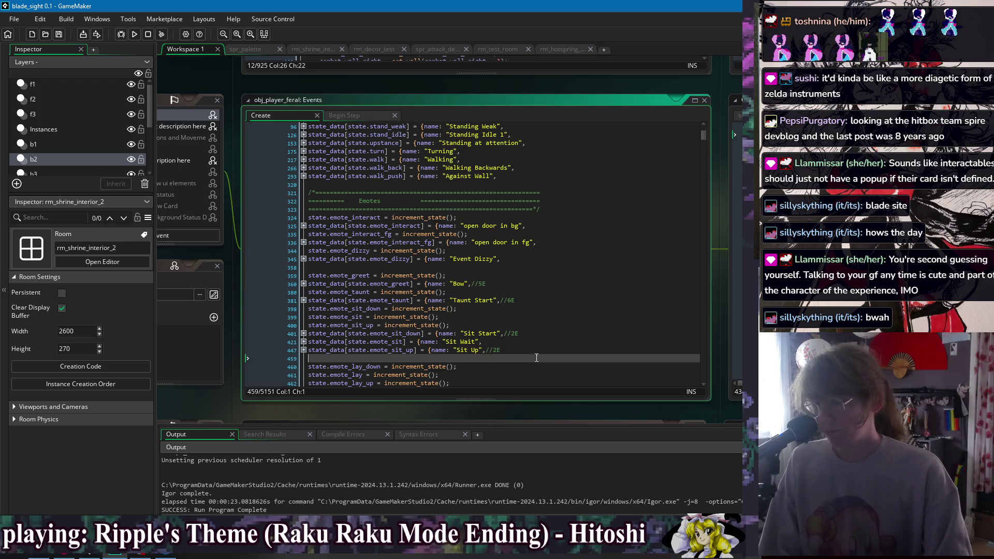
scroll(544, 289, down, 1)
scroll(544, 290, down, 1)
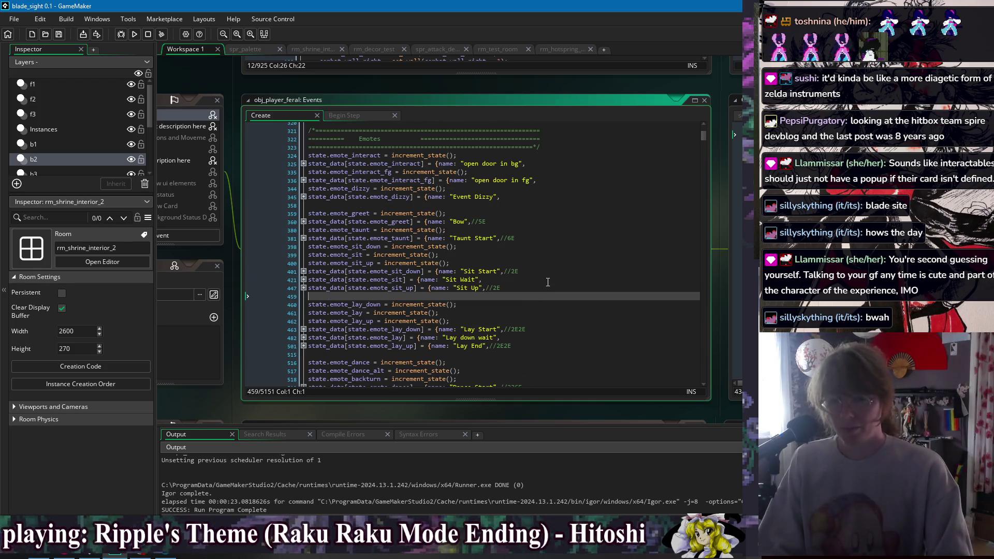
- Check the line ends around lines 380–398 and the Sit Wait line, then switch to the SNES emulator
click(556, 231)
click(556, 255)
click(556, 272)
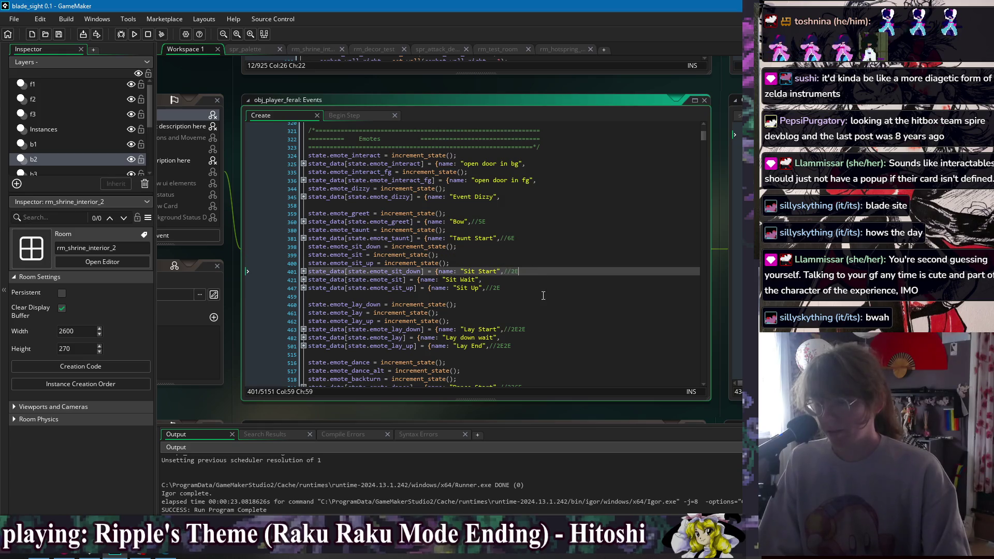
click(556, 294)
click(556, 230)
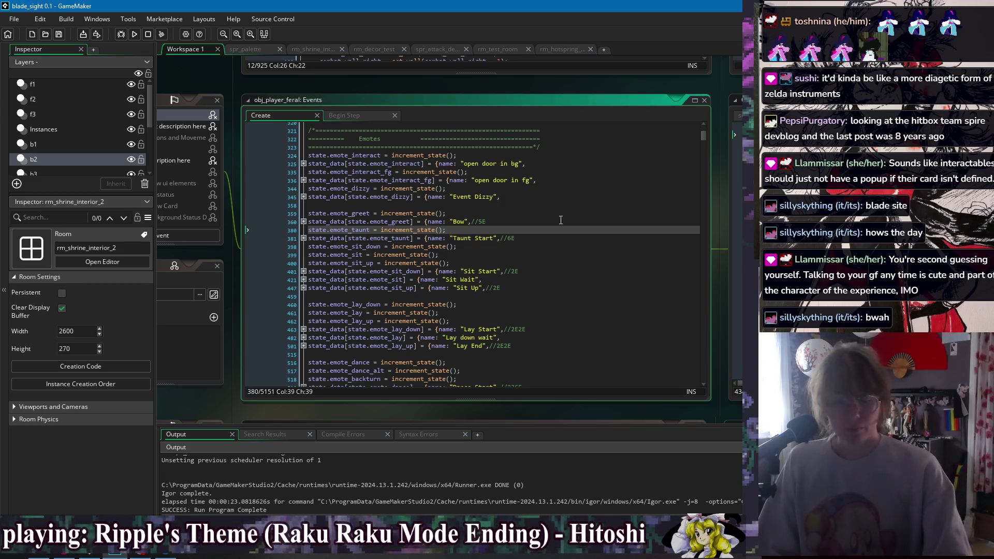
click(584, 247)
click(590, 281)
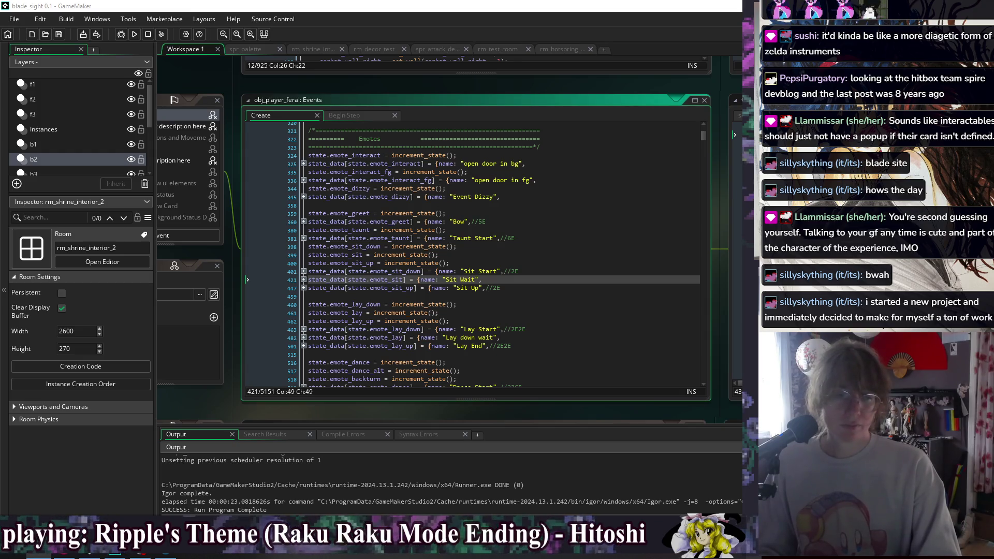
key(alt+Tab)
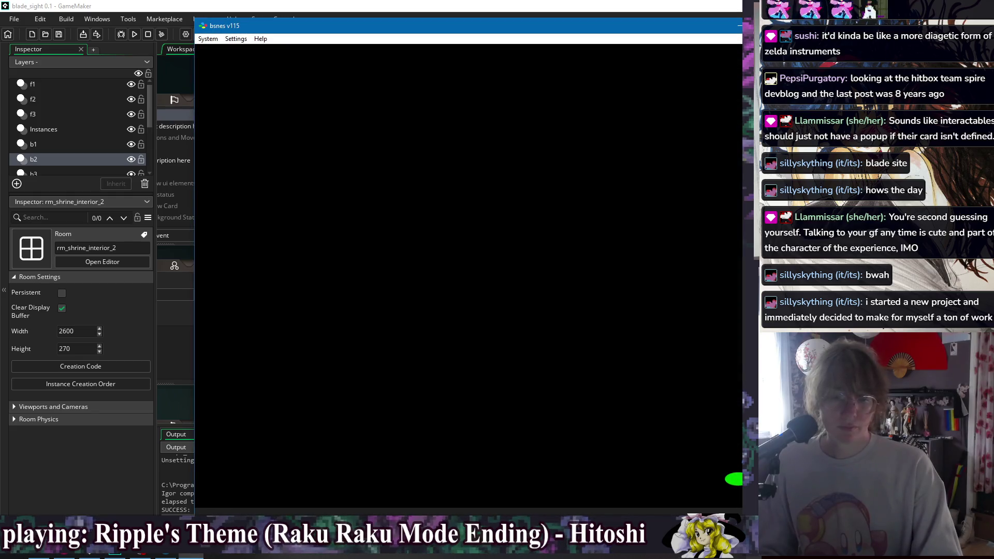
- Dismiss the bsnes error, load Reverie, position its window and wake the title screen to file select
key(Return)
key(alt+Tab)
mouse_move(544, 37)
mouse_down()
mouse_move(467, 32)
mouse_move(479, 19)
mouse_up()
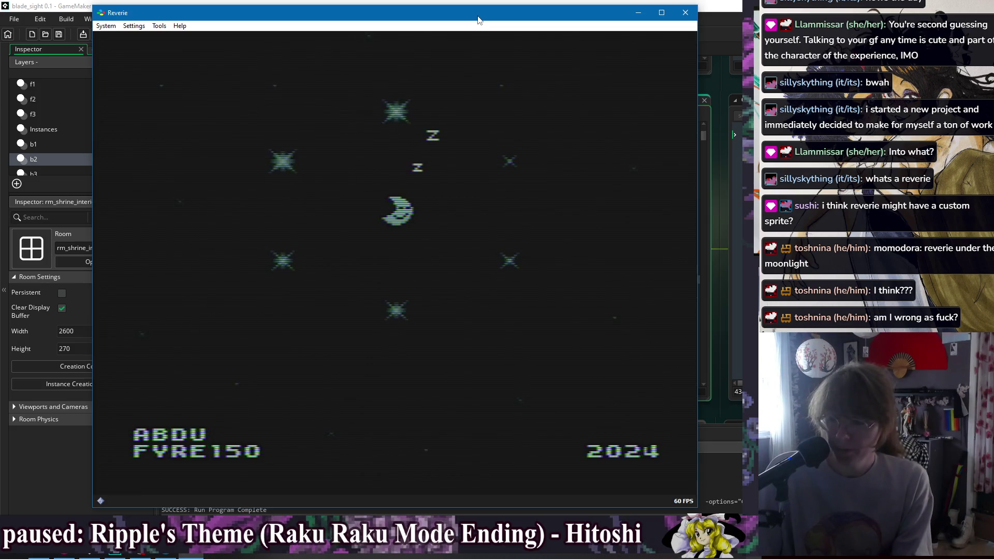
key(z)
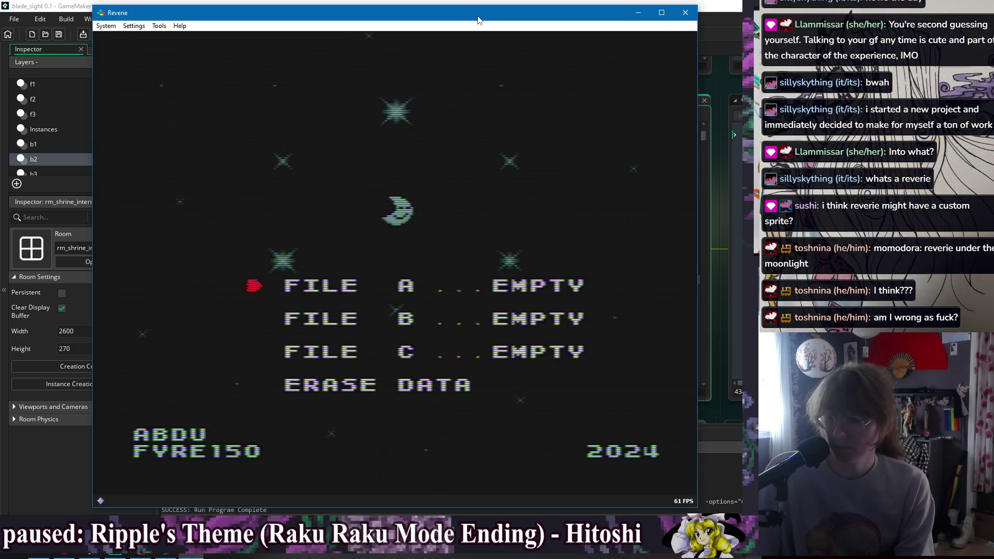
- Start Reverie on the empty File A and jump Luigi up onto the barrel atop the tall pillar
key(z)
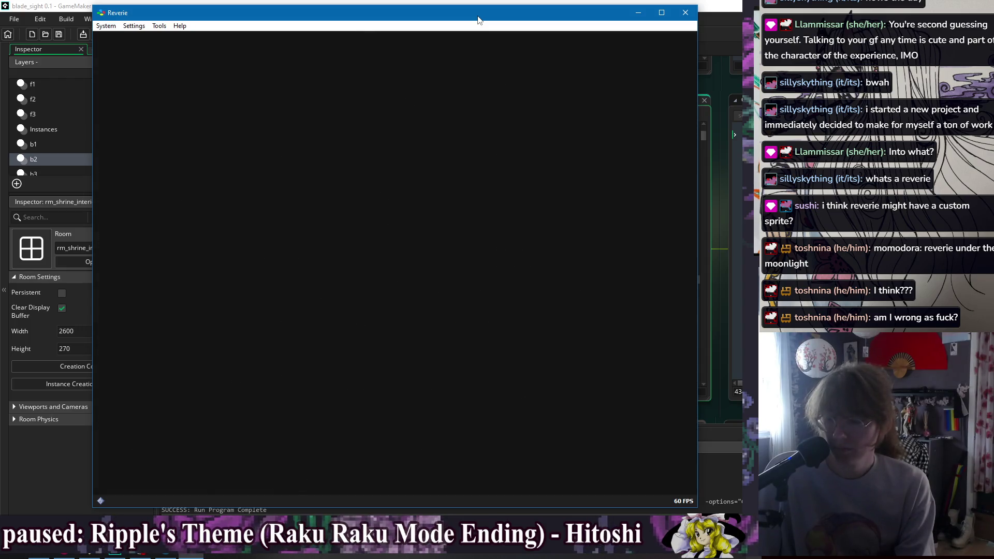
key(Right)
key(Right)
key(Right)
key(z)
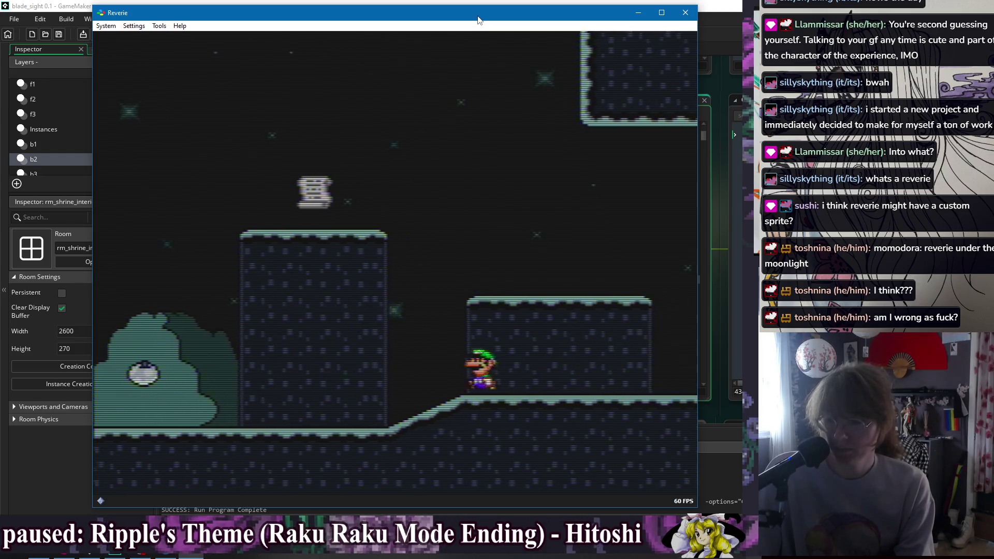
key(Right)
key(Right)
key(z)
key(Left)
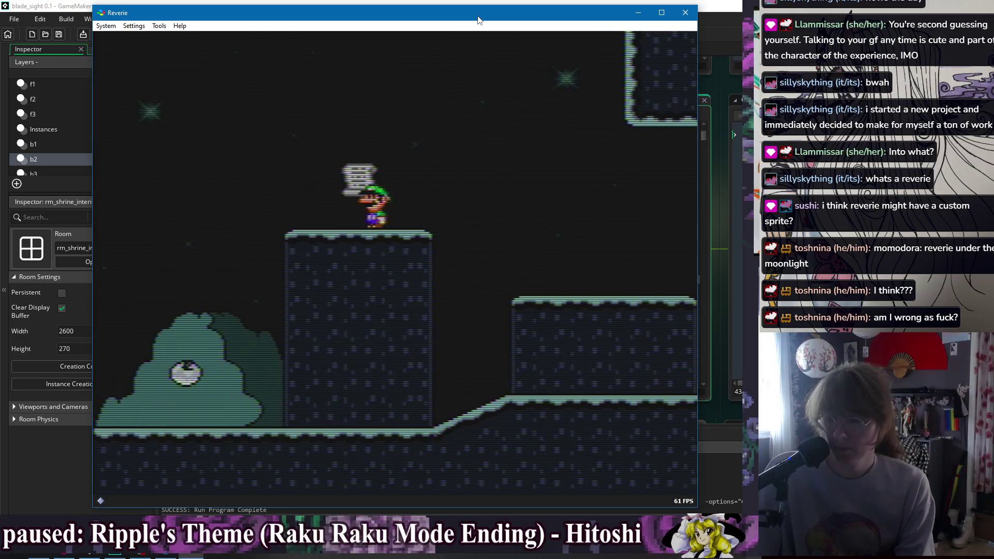
key(z)
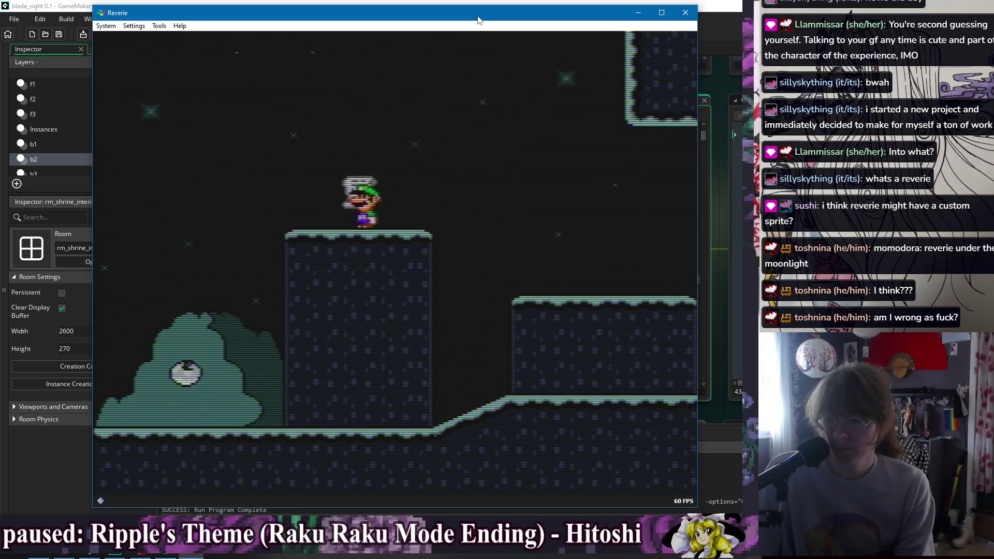
key(z)
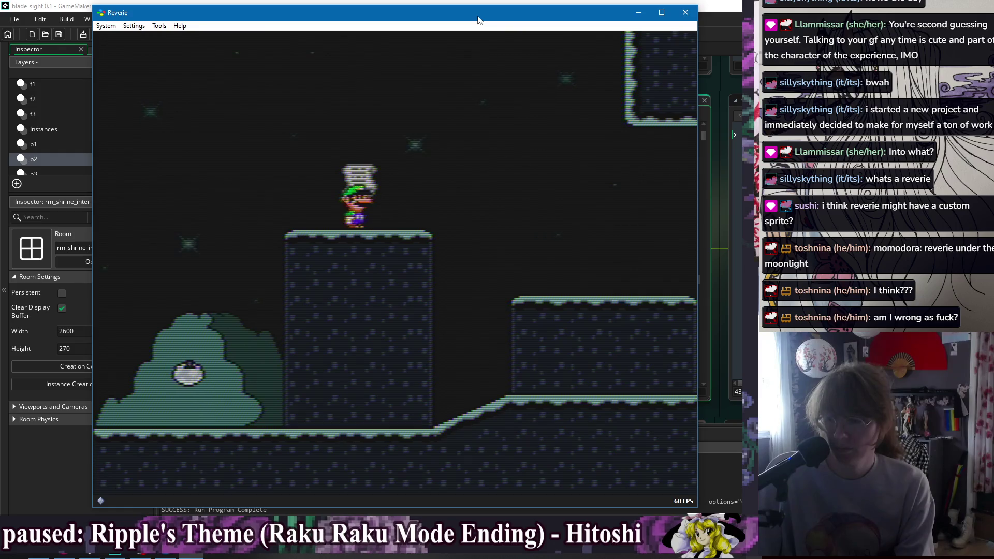
- Bounce Luigi off the floating barrel and leap up-right to the upper area
key(z)
key(Right)
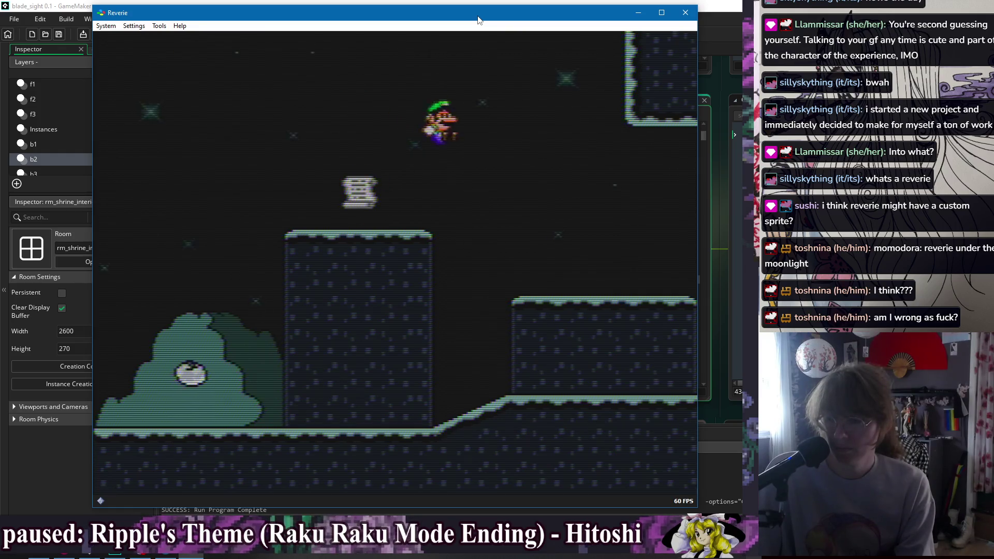
key(Left)
key(z)
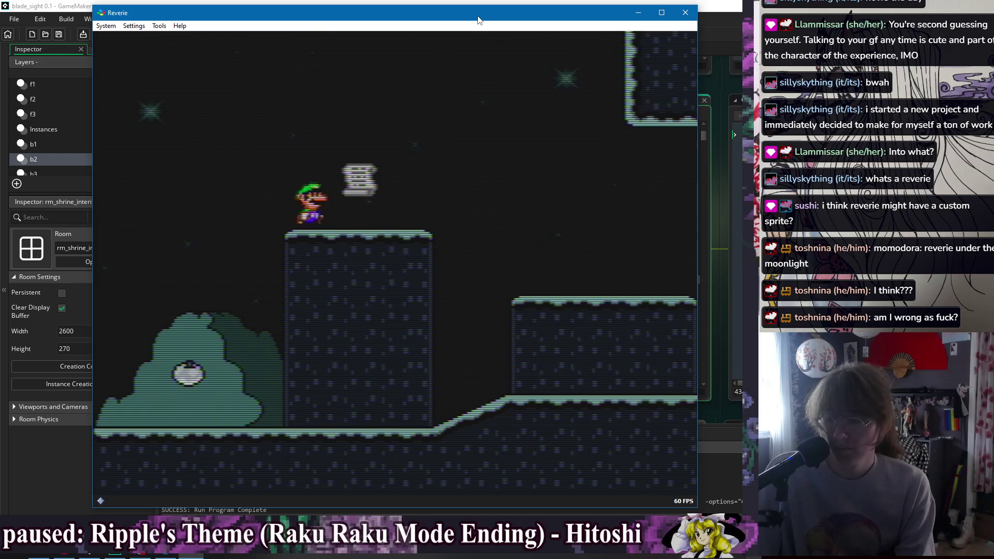
key(z)
key(Right)
key(Right)
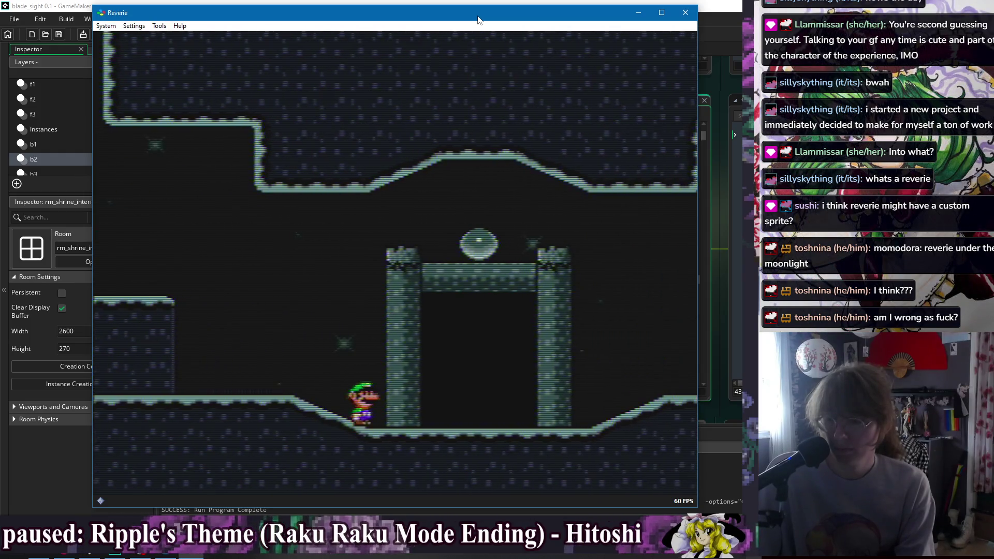
- Climb the gate, enter it into the next room, walk right and pause the game
key(z)
key(Right)
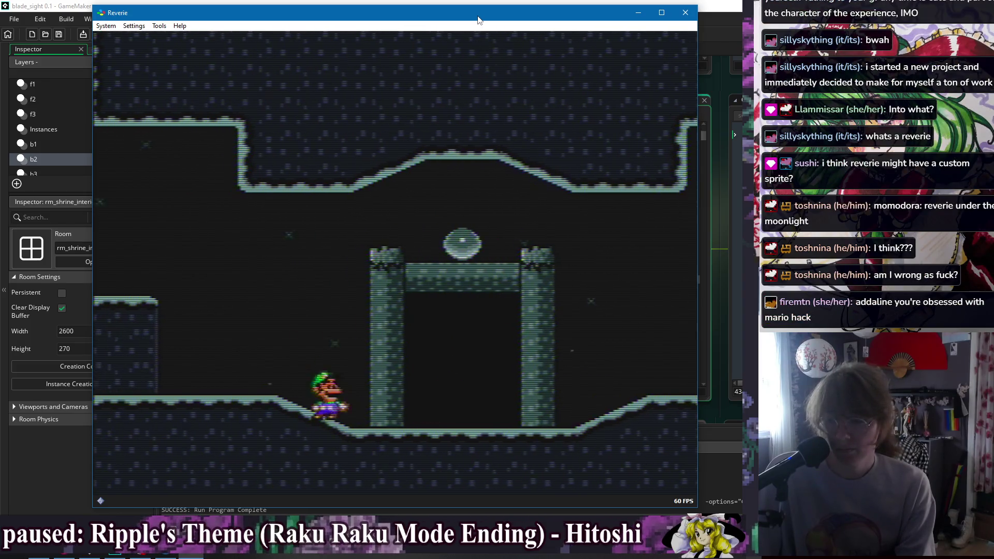
key(Down)
key(Left)
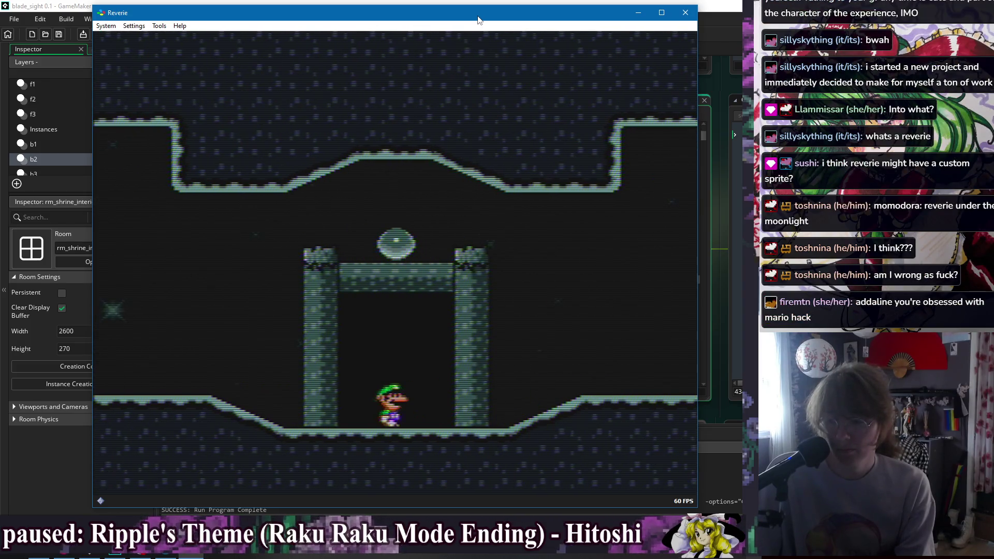
key(Up)
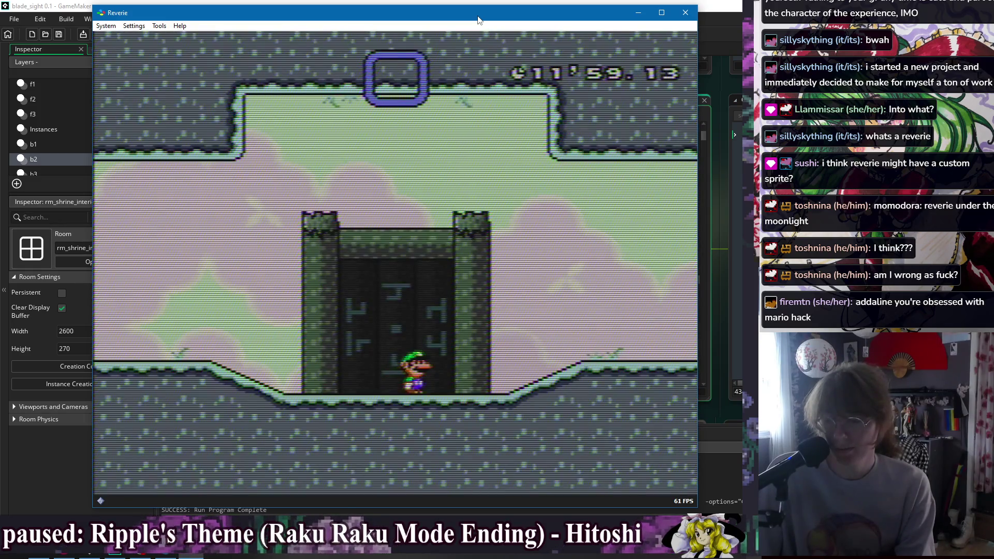
key(Left)
key(Left)
key(Right)
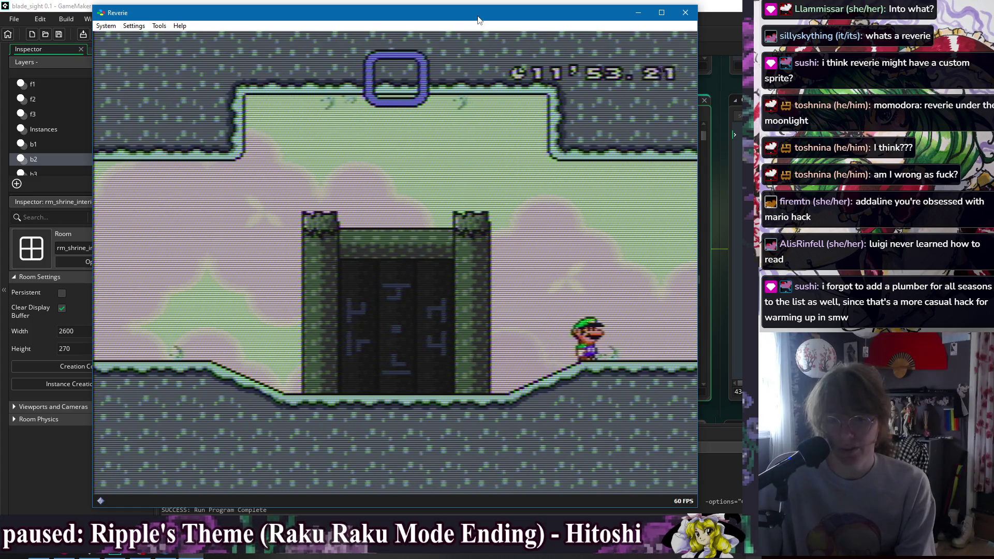
key(Escape)
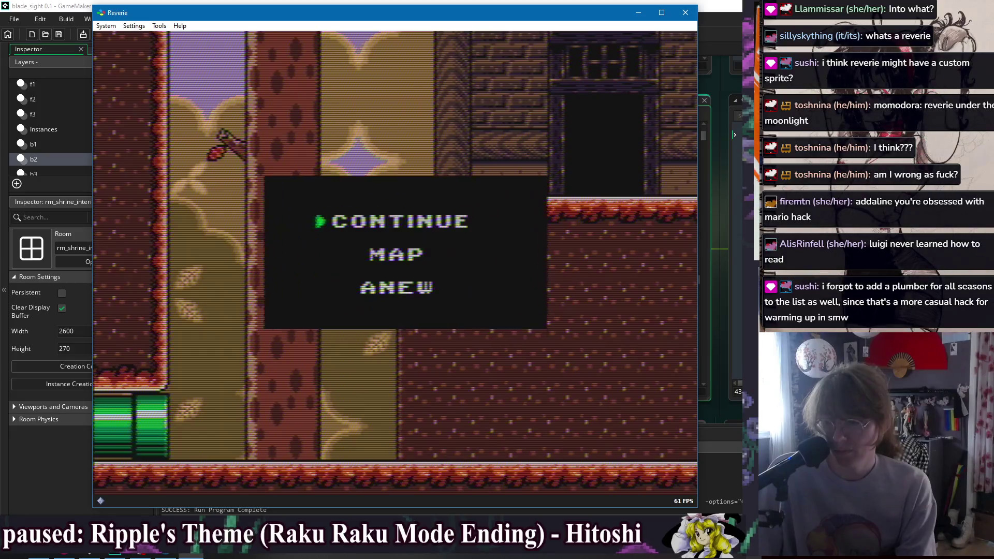
- Resume play, cross the upper-left ledge, slide down the vine and drop into the floor gap
key(Return)
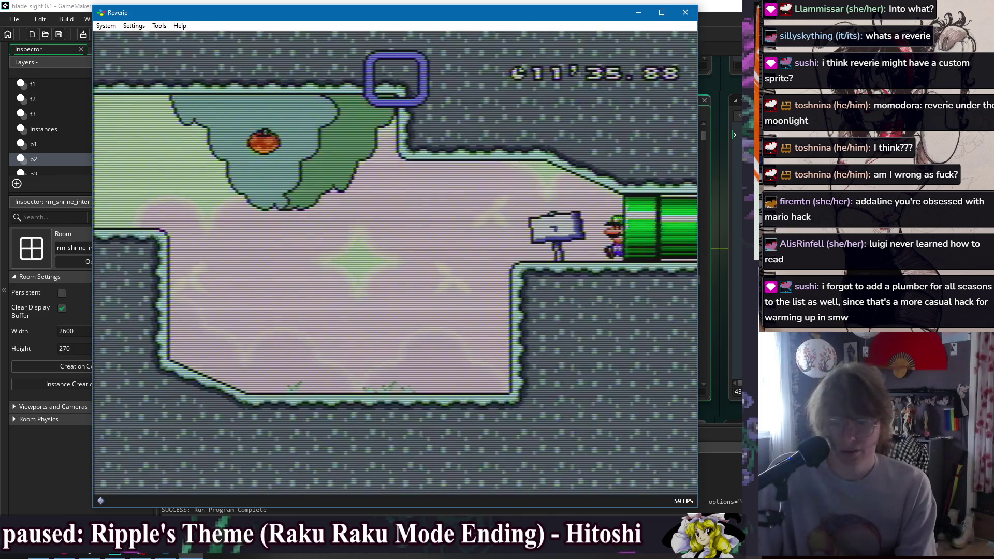
key(Left)
key(Up)
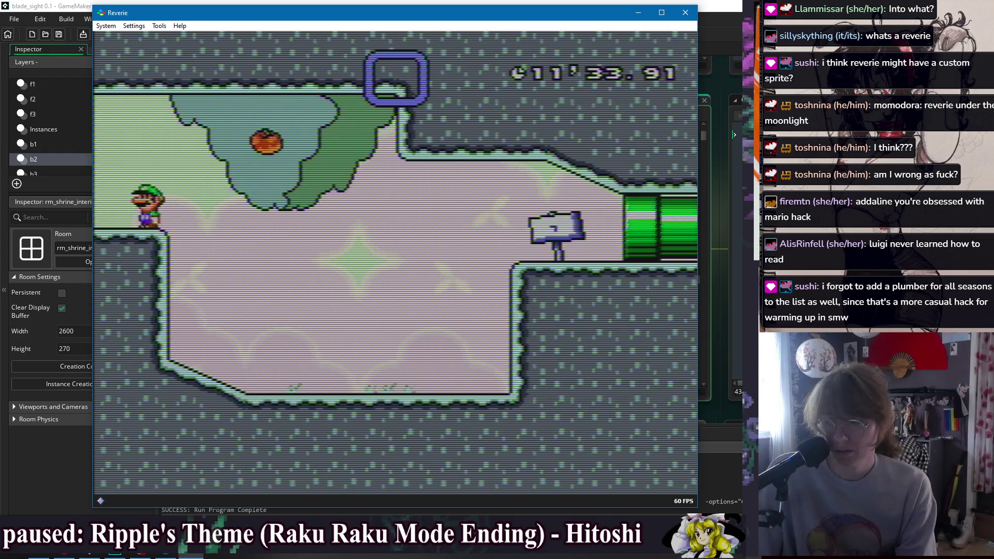
key(Left)
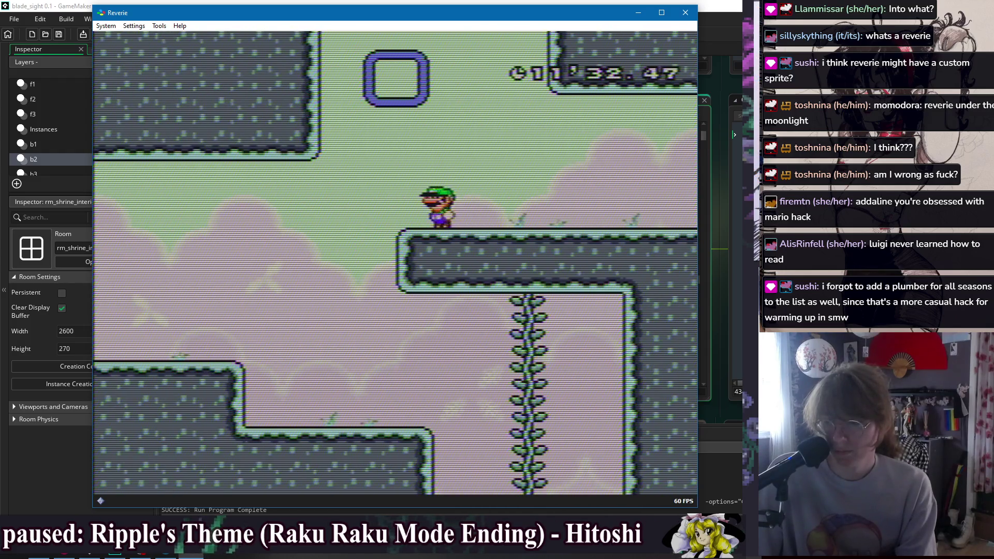
key(z)
key(Right)
key(Down)
key(Down)
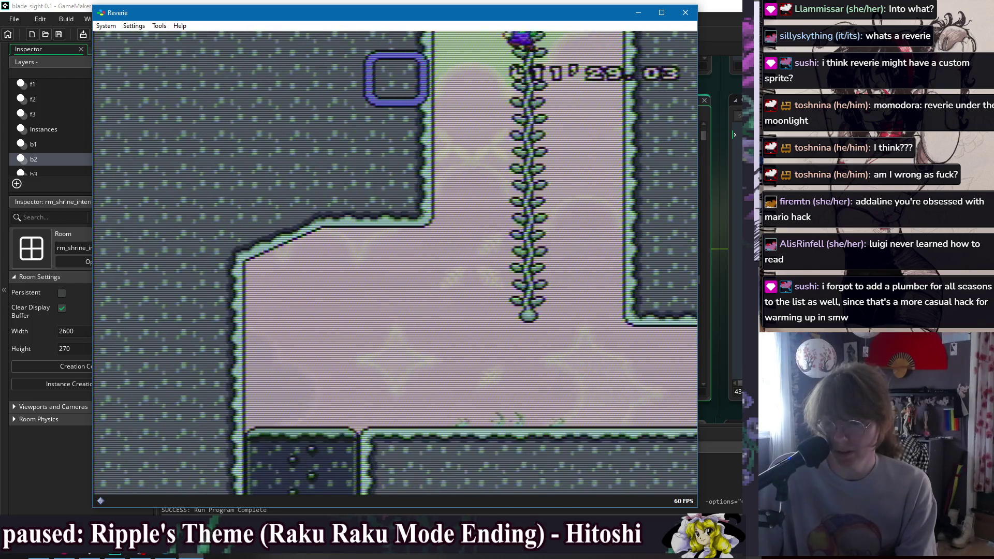
key(Down)
key(Left)
key(Left)
key(Down)
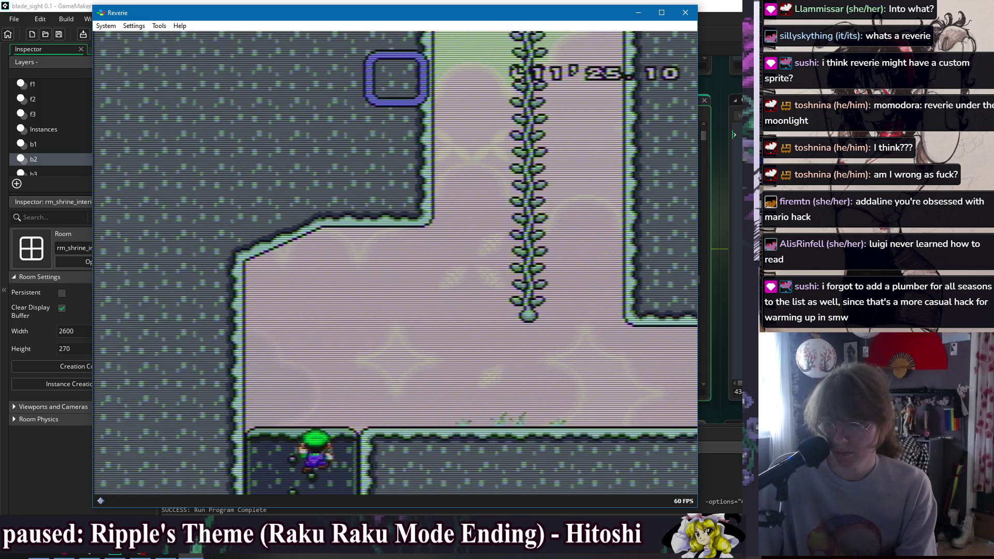
key(Down)
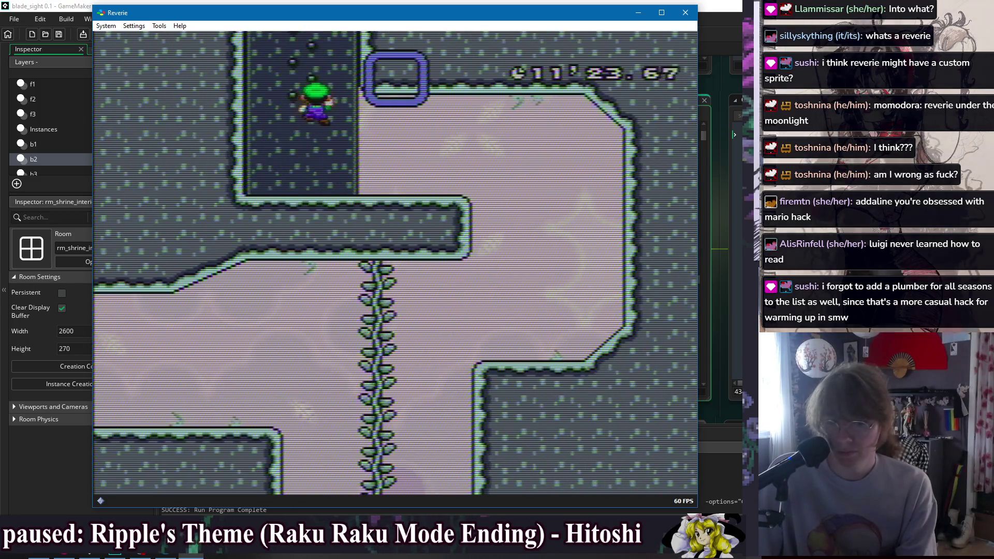
- Pause, view the ORIGIN area map, then resume play
key(Return)
key(Down)
key(z)
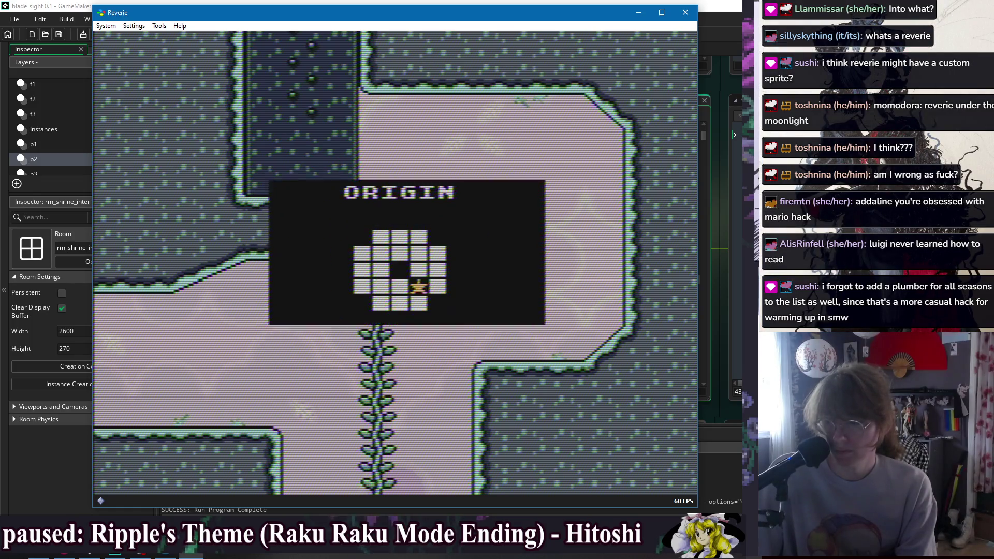
key(x)
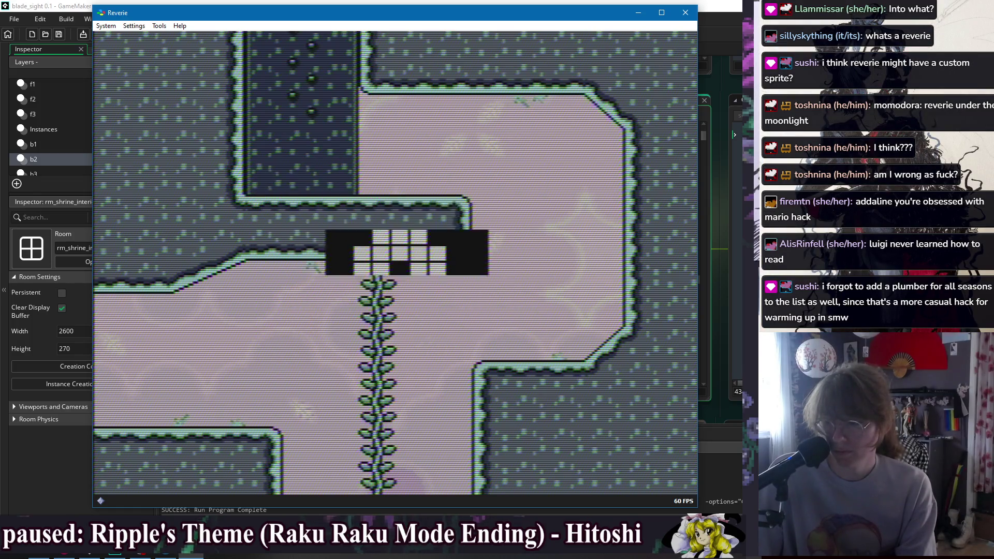
key(z)
- Cross the room via the vine into the next area and run Luigi left toward the sign
key(Right)
key(Down)
key(Left)
key(Down)
key(Left)
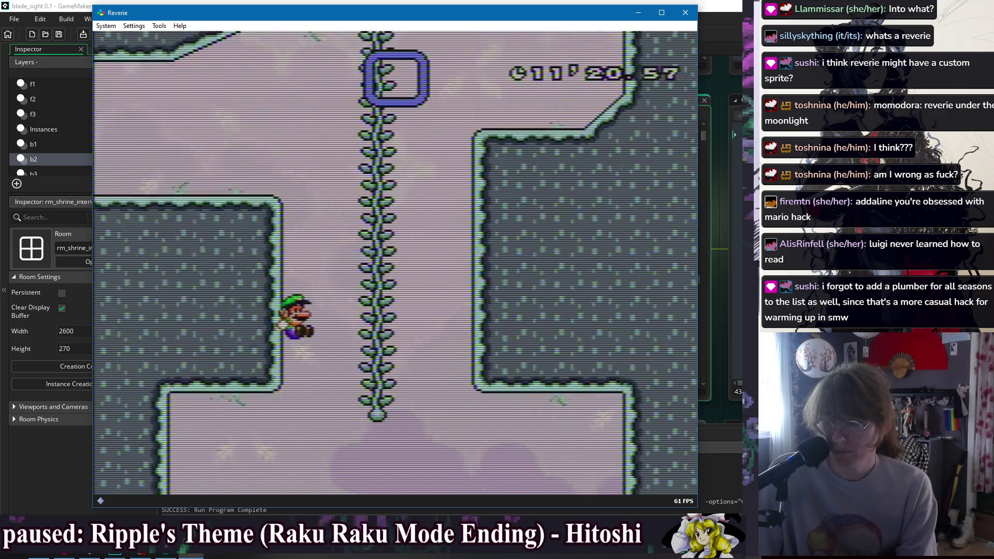
key(Up)
key(Left)
key(Left)
key(Left)
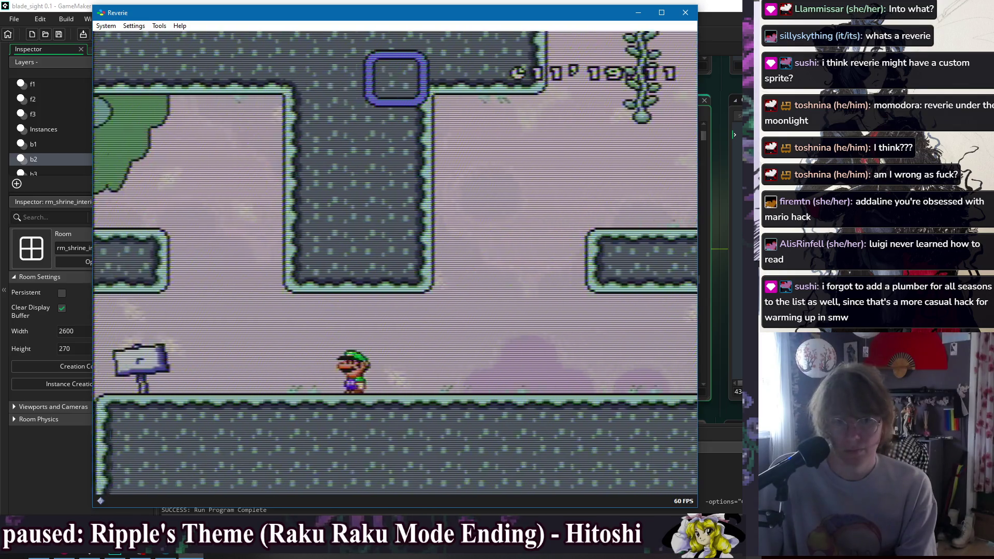
key(Left)
key(Left)
- Climb onto the central ledge, drop beside the sign and read it, then open the pause menu on MAP
key(Right)
key(Up)
key(Left)
key(Left)
key(Up)
key(Right)
key(Right)
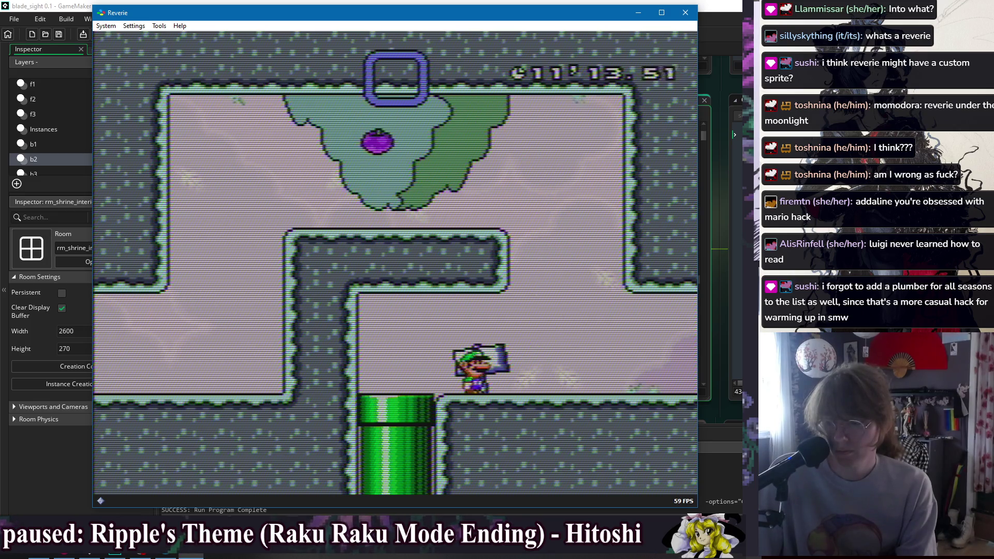
key(Up)
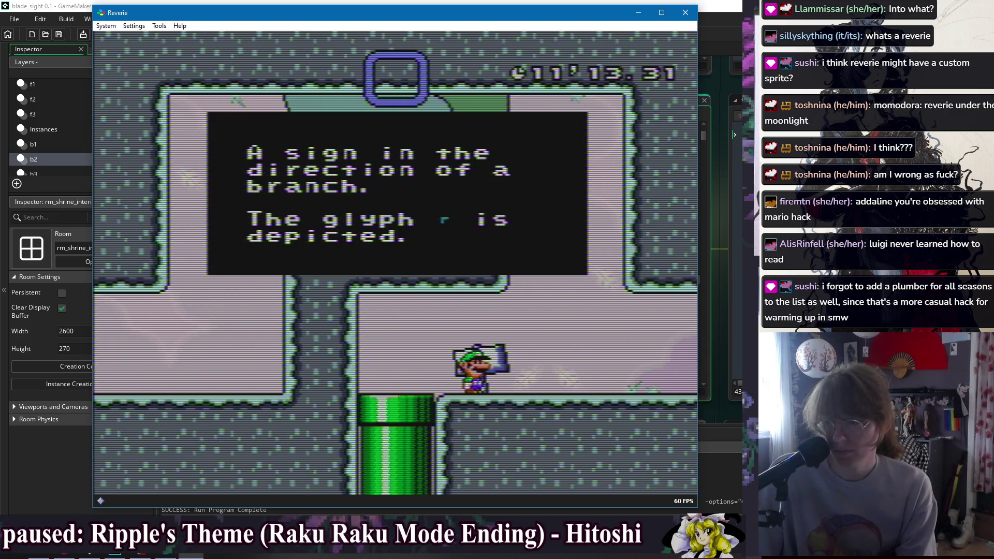
key(x)
key(Return)
key(Down)
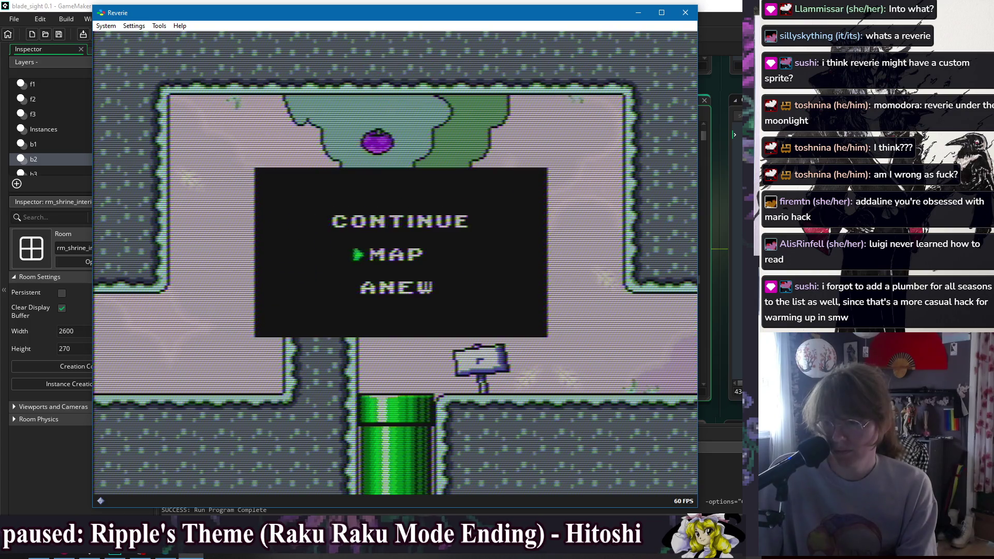
- Restart the room via ANEW, cross the dark room, read the dreams message and inspect the white fruit
key(Down)
key(Return)
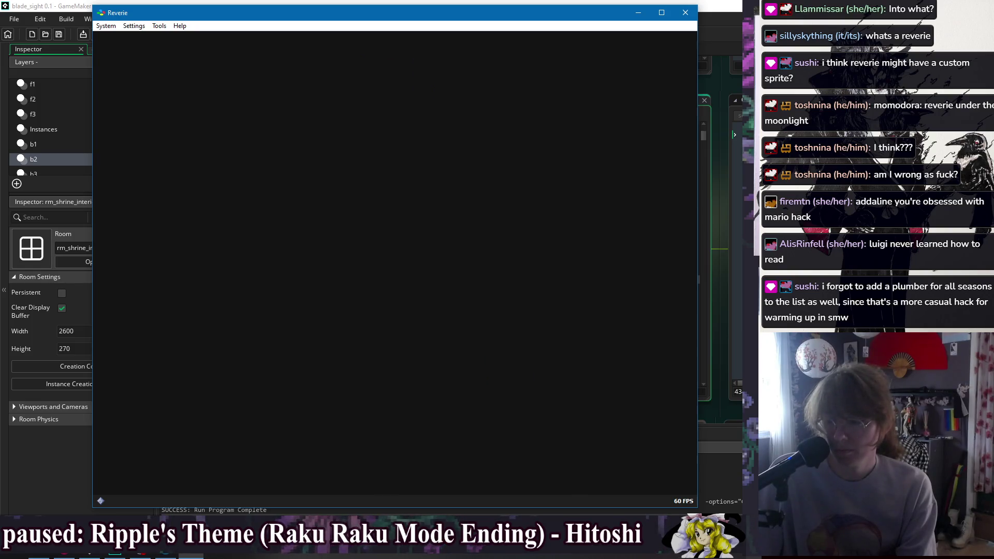
key(Right)
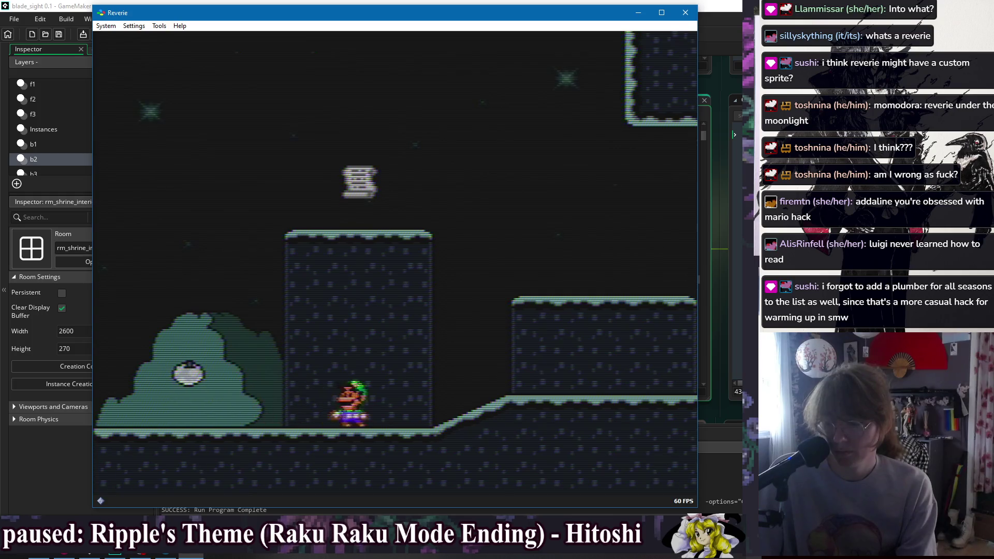
key(z)
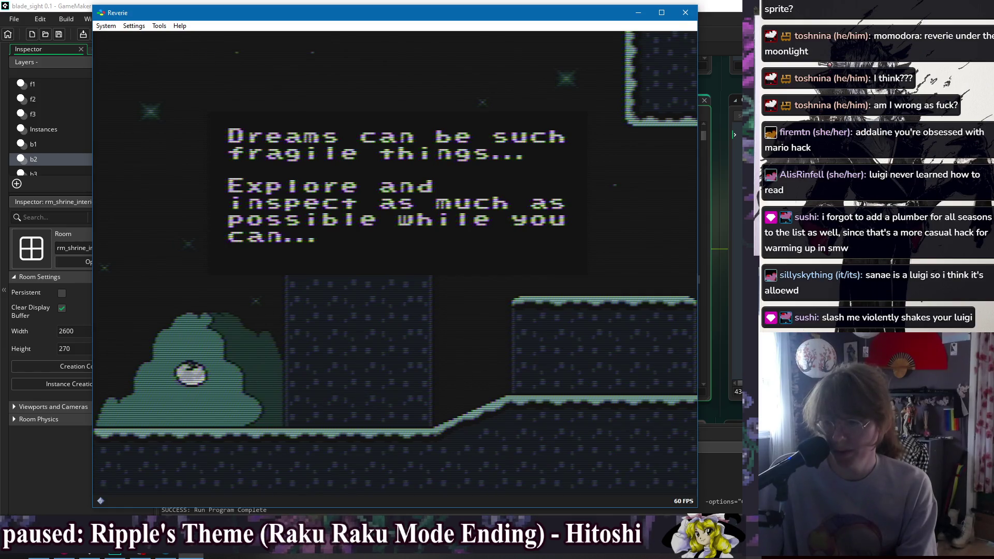
key(z)
key(Left)
key(z)
key(z)
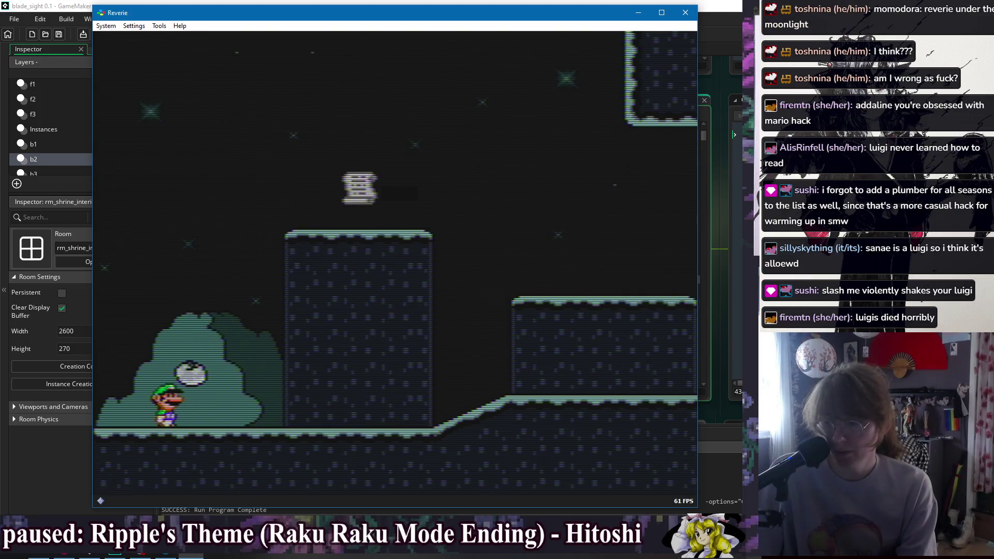
key(Right)
key(Right)
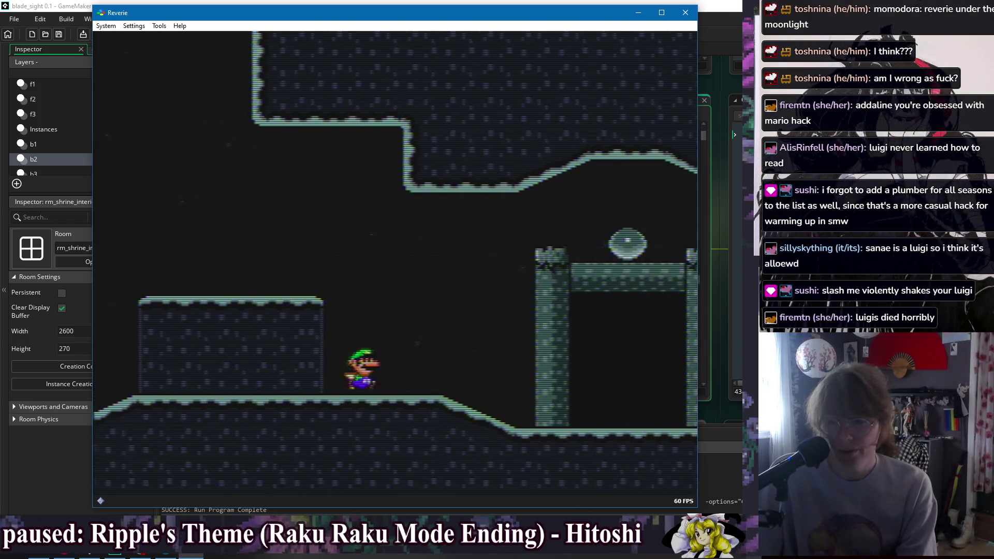
- Read the Door to Origin text on the pillar, enter the doorway and read the Glyphs of Origin message
key(z)
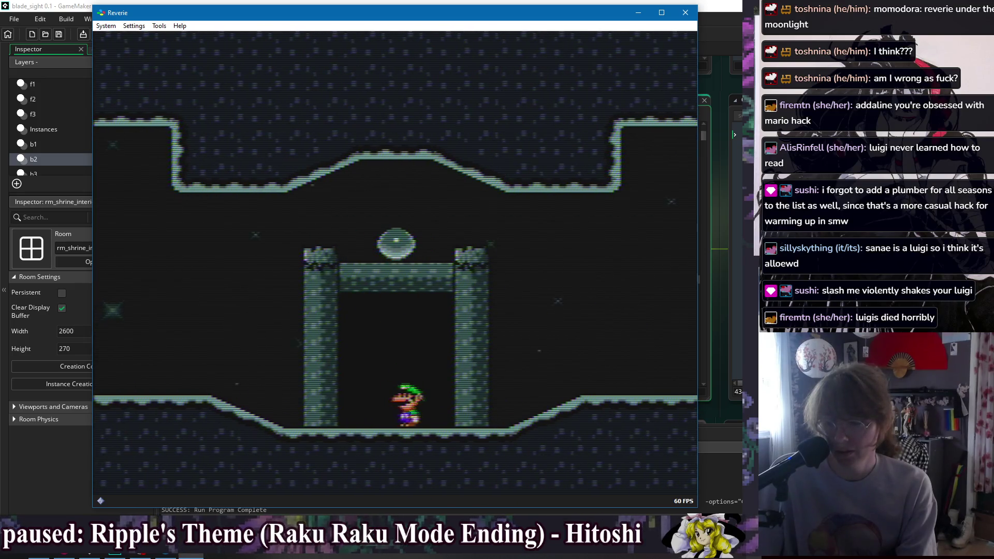
key(z)
key(Up)
key(z)
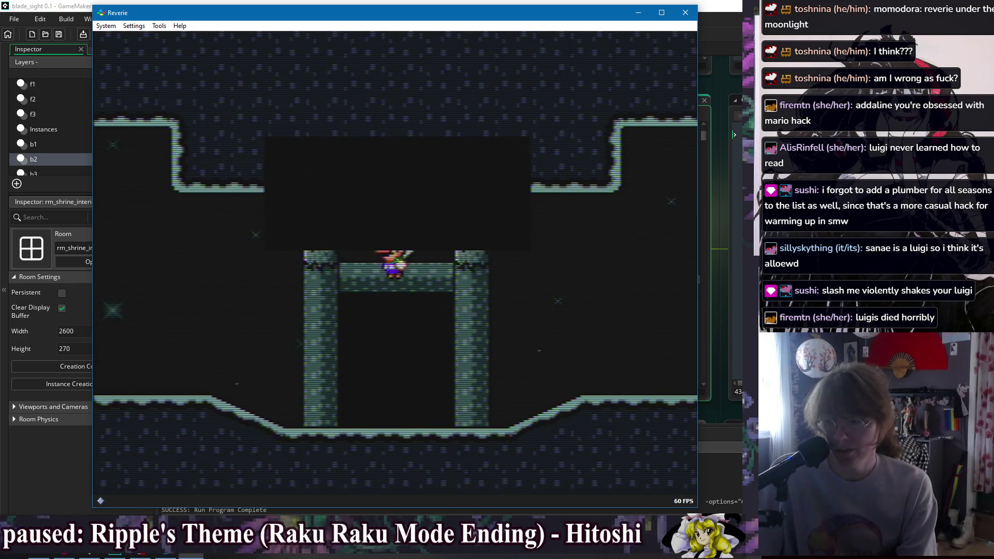
key(Down)
key(Right)
key(z)
key(Left)
key(Up)
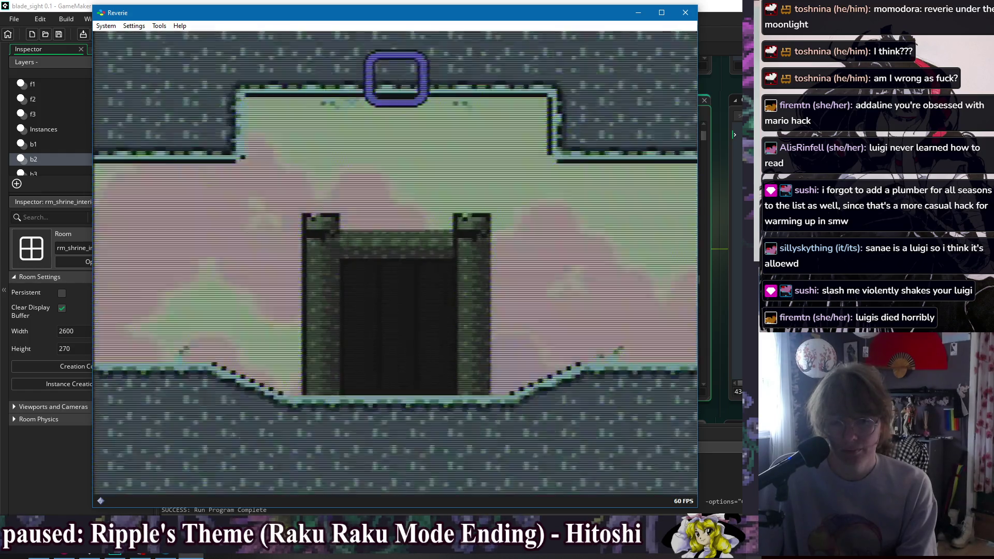
key(z)
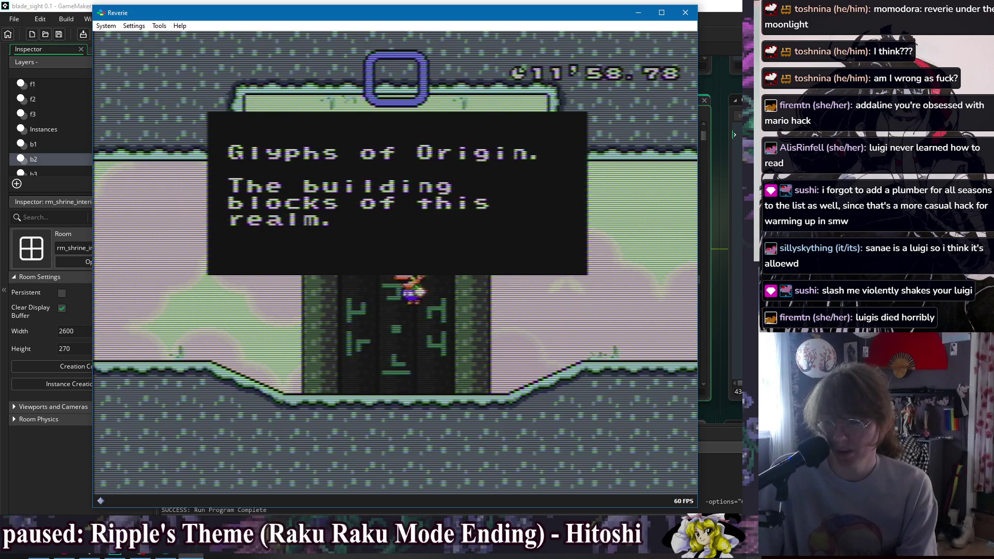
key(z)
- Head left through the room, inspect the green fruit and jump across toward the left ledge
key(Left)
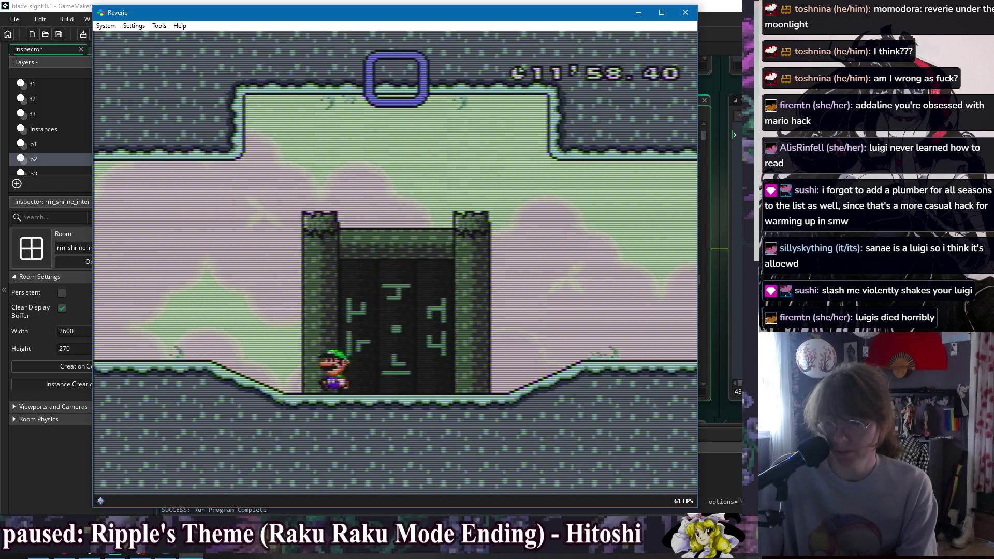
key(Left)
key(z)
key(Left)
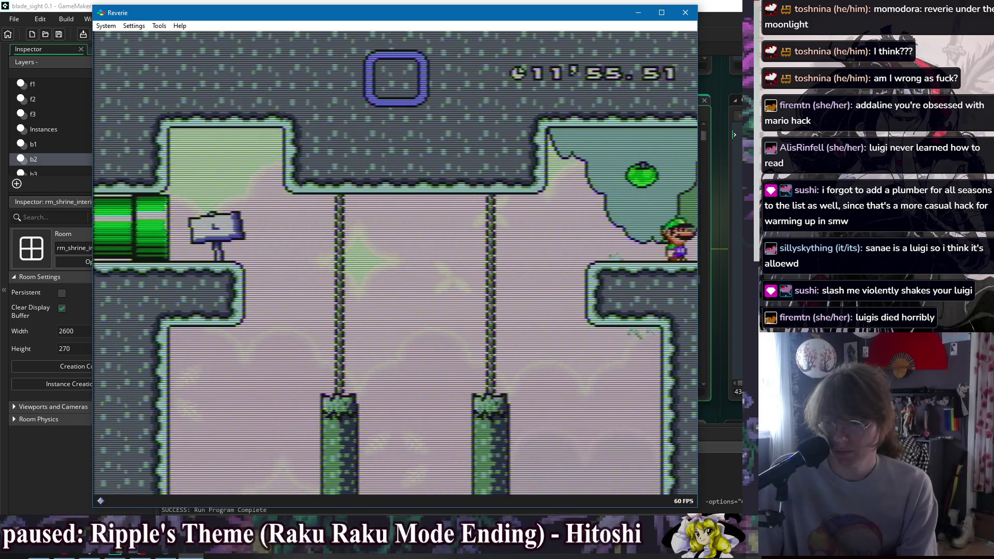
key(z)
key(z)
key(Left)
key(Left)
key(z)
key(Left)
key(Left)
key(z)
key(Left)
- Reread the branch sign on the ledge and walk Luigi left toward the pipe
key(Right)
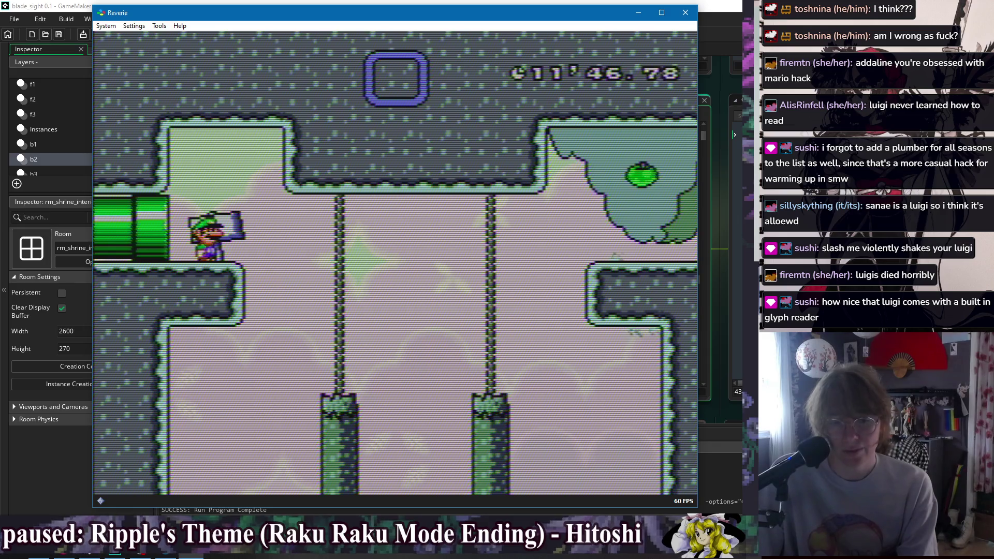
key(Up)
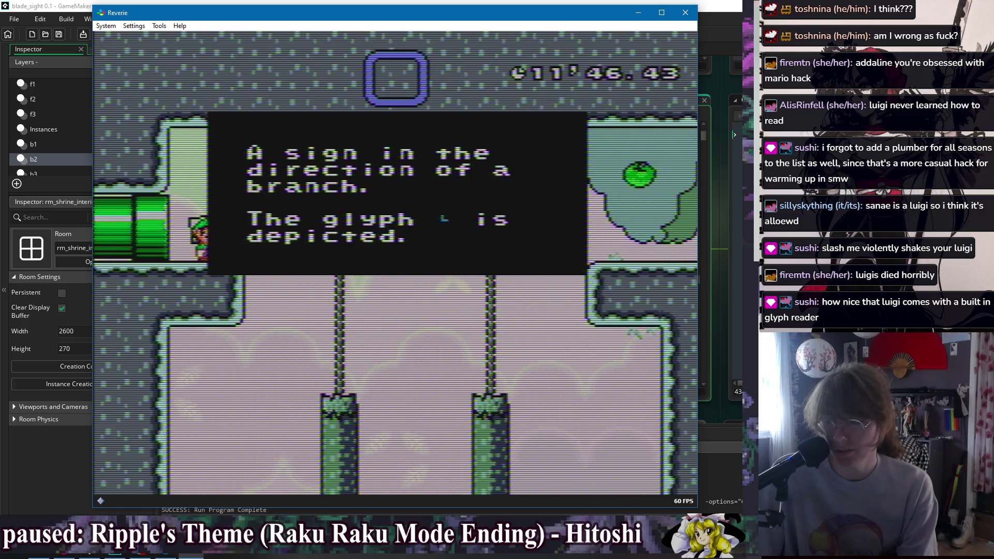
key(z)
key(Left)
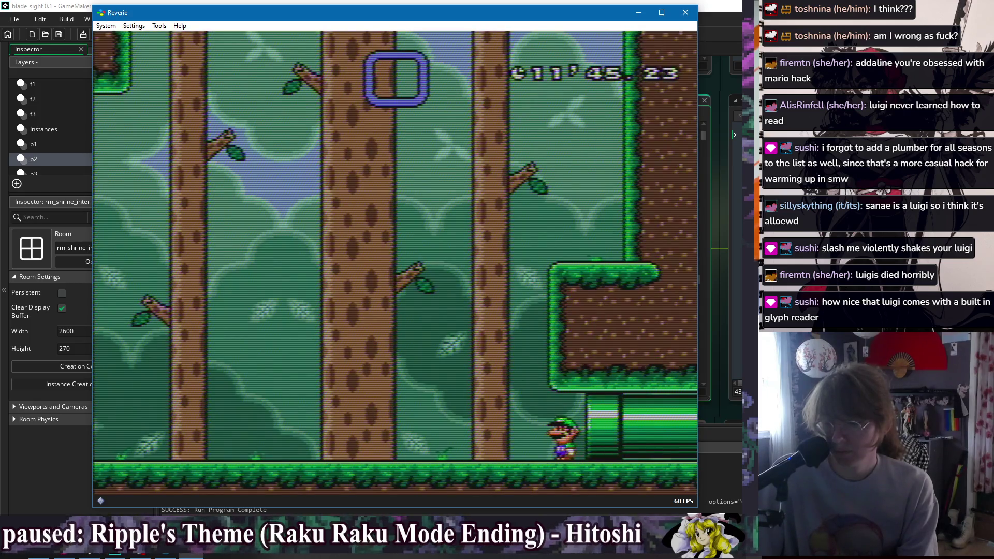
- View the TREETOPS map from the pause menu and resume play
key(Return)
key(Down)
key(z)
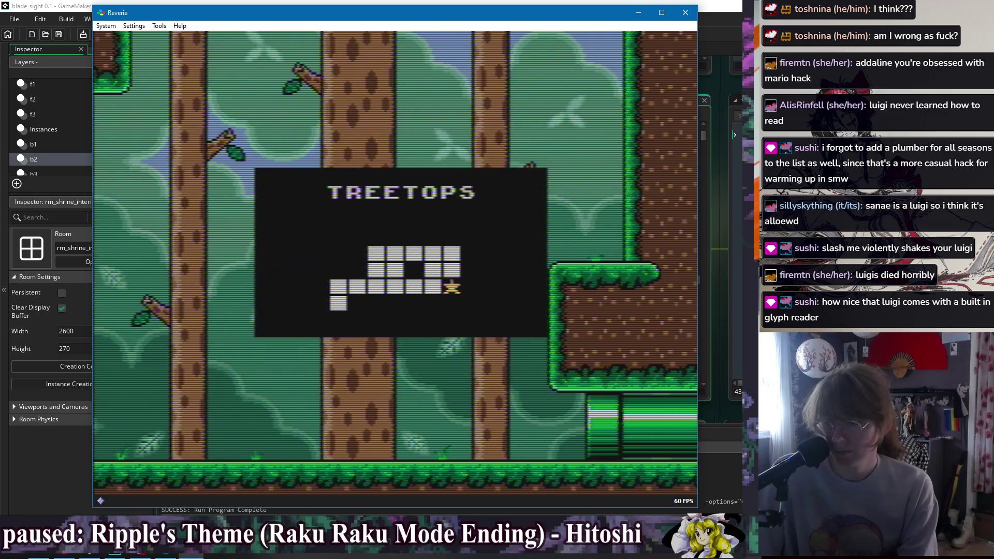
key(x)
key(z)
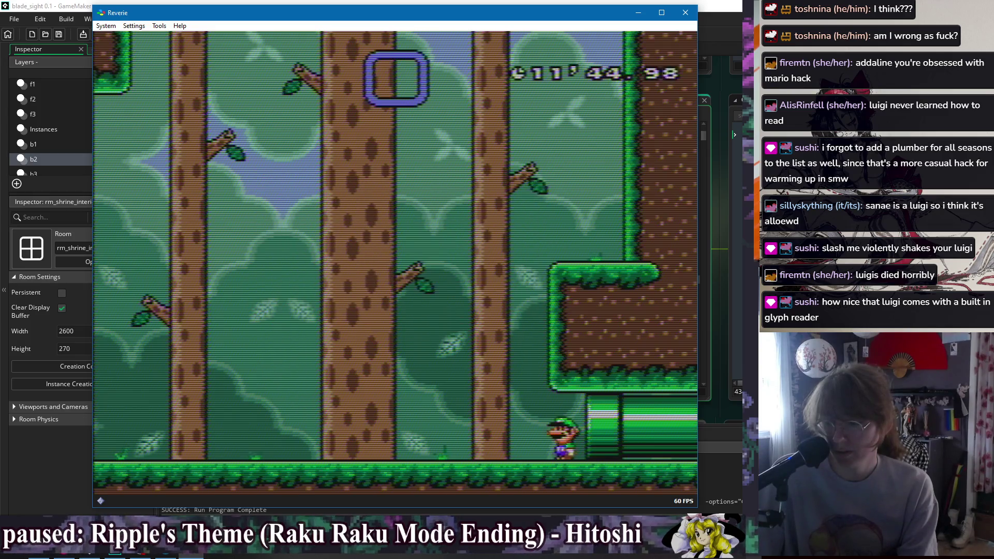
- Run left through the forest, land on the log platform and enter the alcove doorway
key(Left)
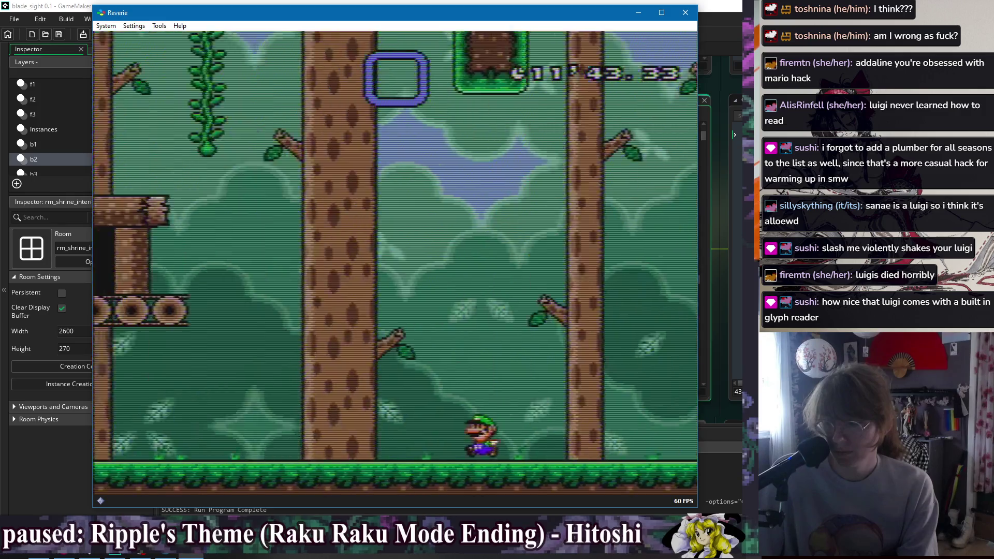
key(Right)
key(Left)
key(z)
key(Right)
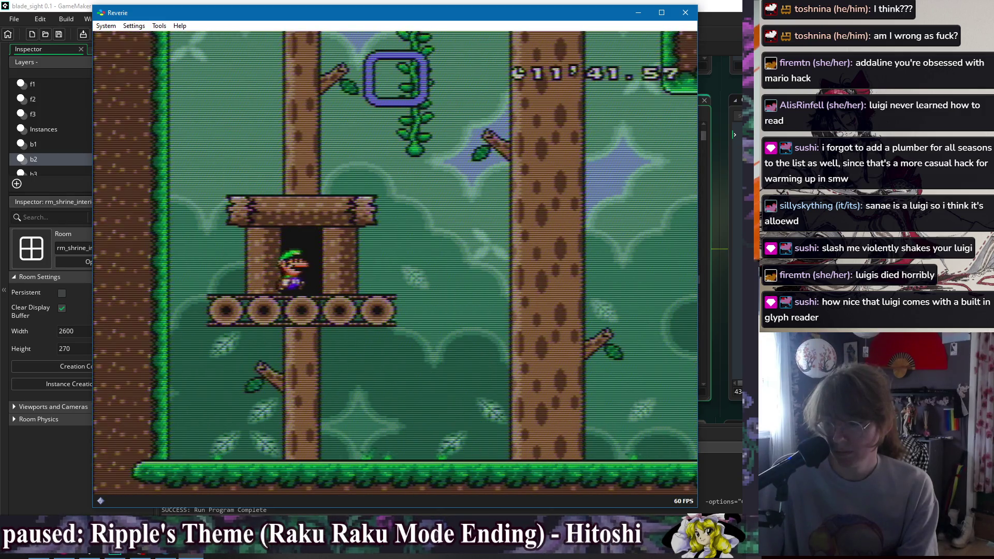
key(Up)
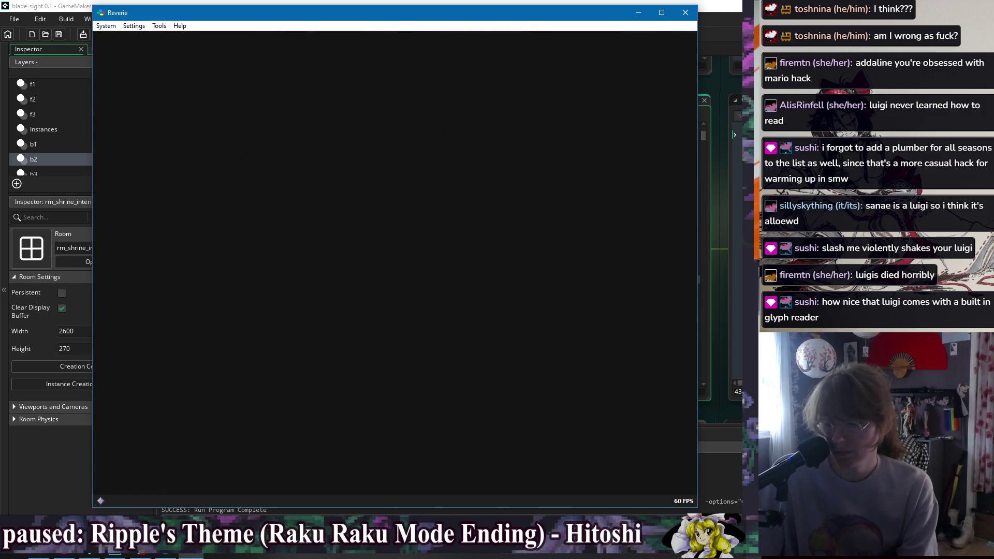
- Hit the note block, wall-jump up near the top blocks and drop back beside it
key(Left)
key(z)
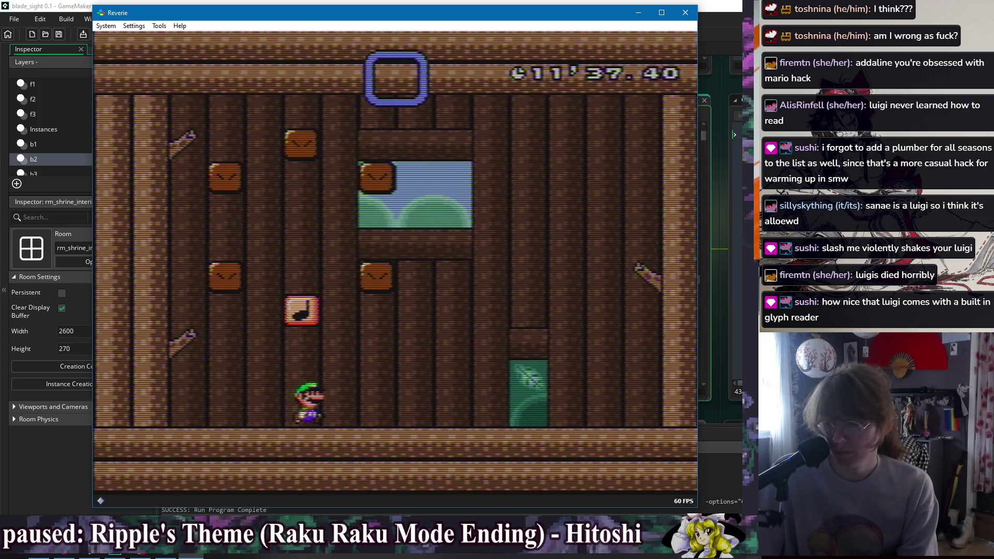
key(z)
key(z)
key(z)
key(z)
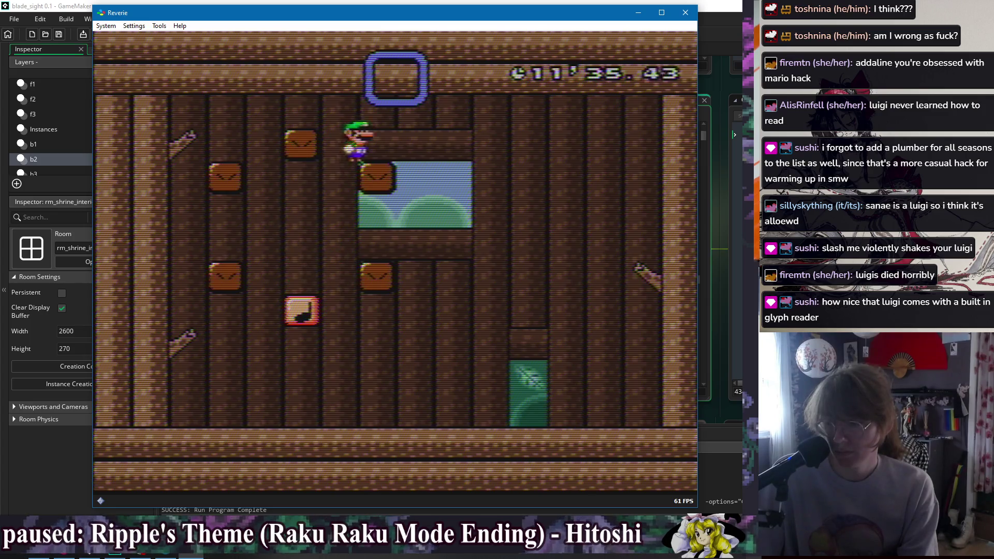
key(z)
key(Left)
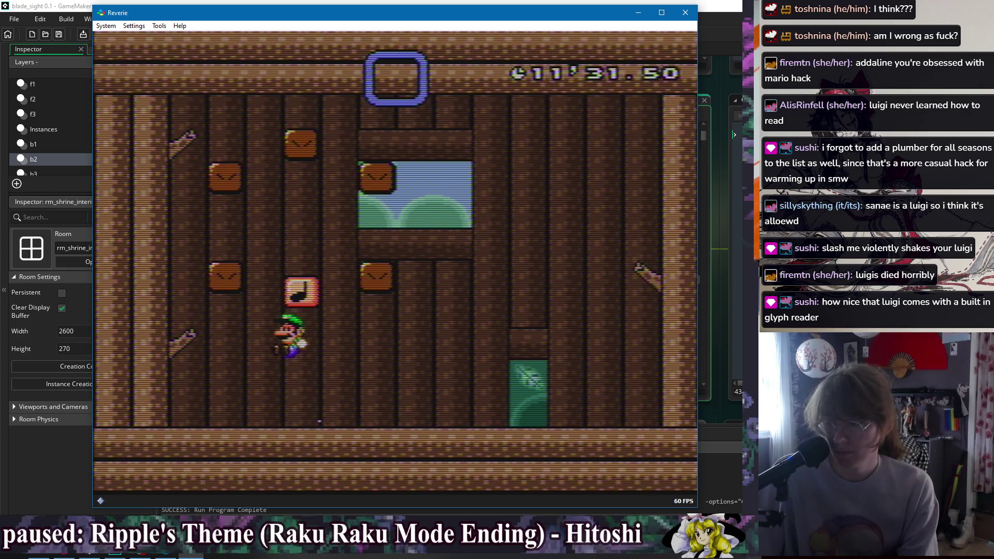
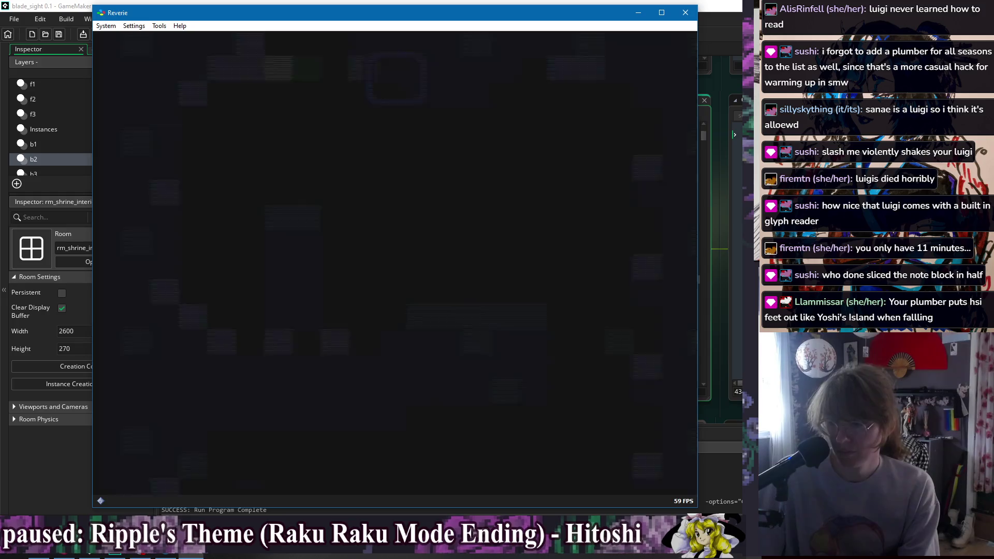
- Pause, view the LAKE level map, and resume play
key(Return)
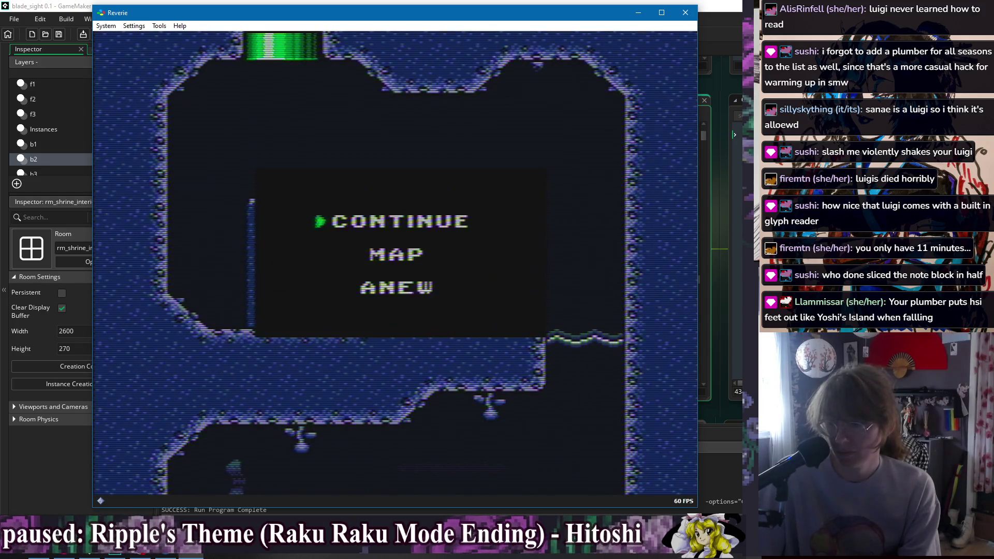
key(Return)
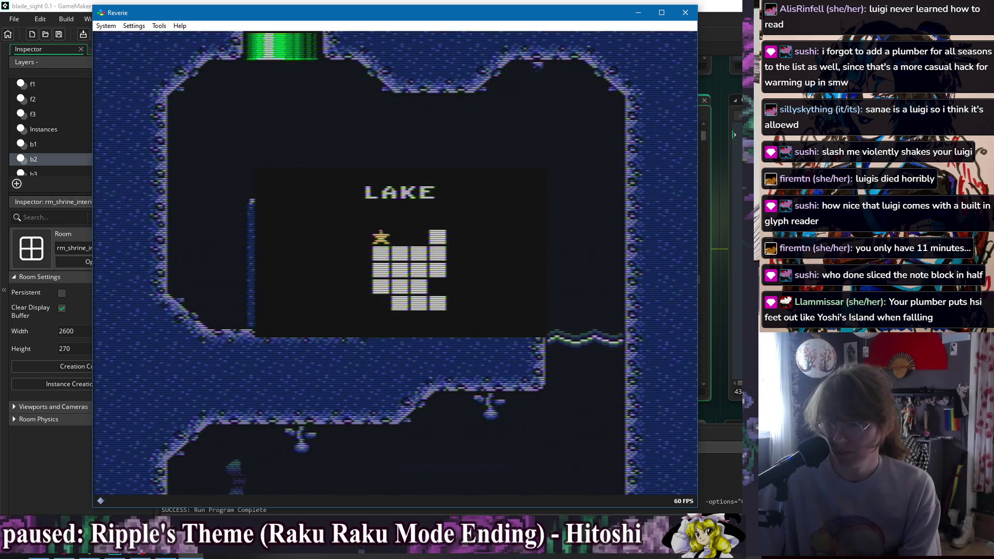
key(Escape)
key(Escape)
- Move Luigi down through the cave, over the floating platform and into the next room section
key(Right)
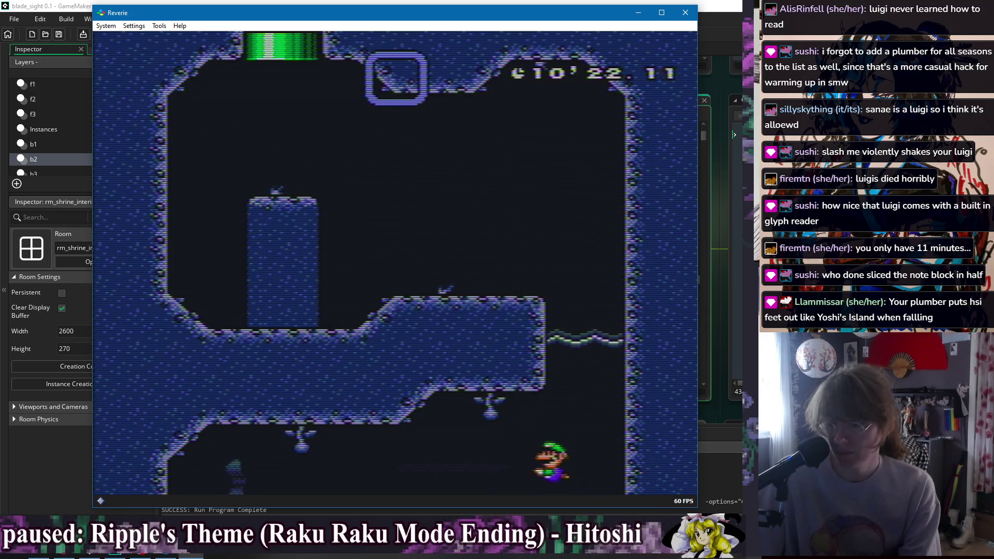
key(Right)
key(Up)
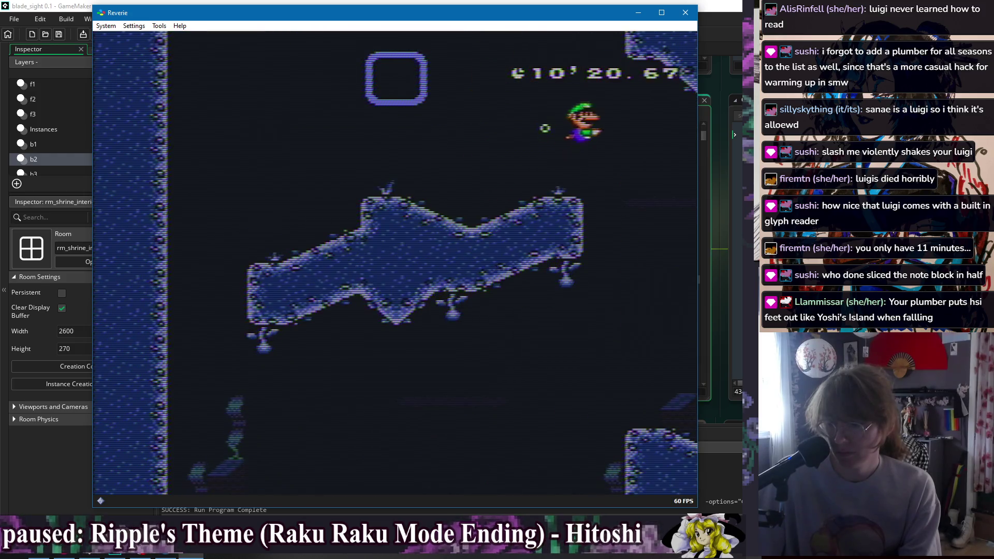
key(Right)
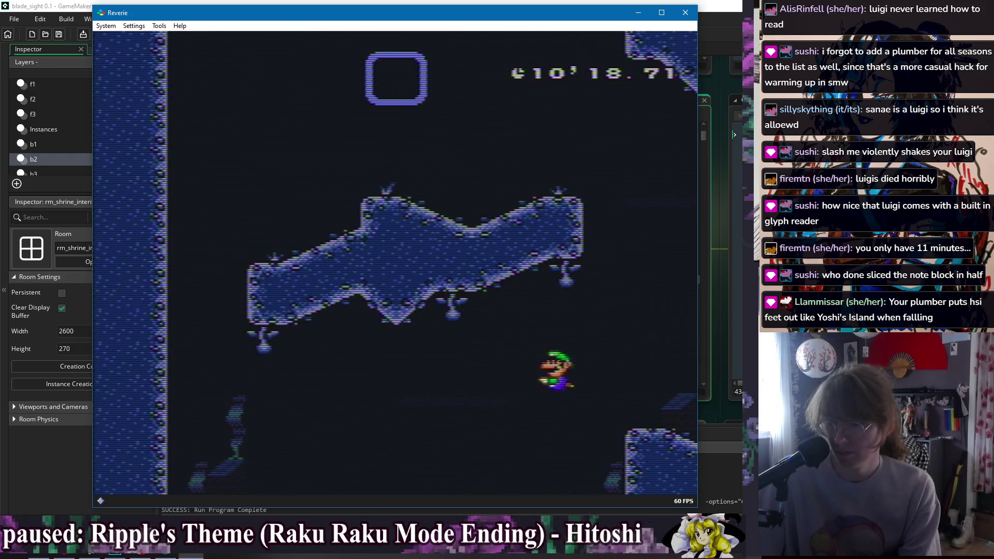
key(Right)
key(Down)
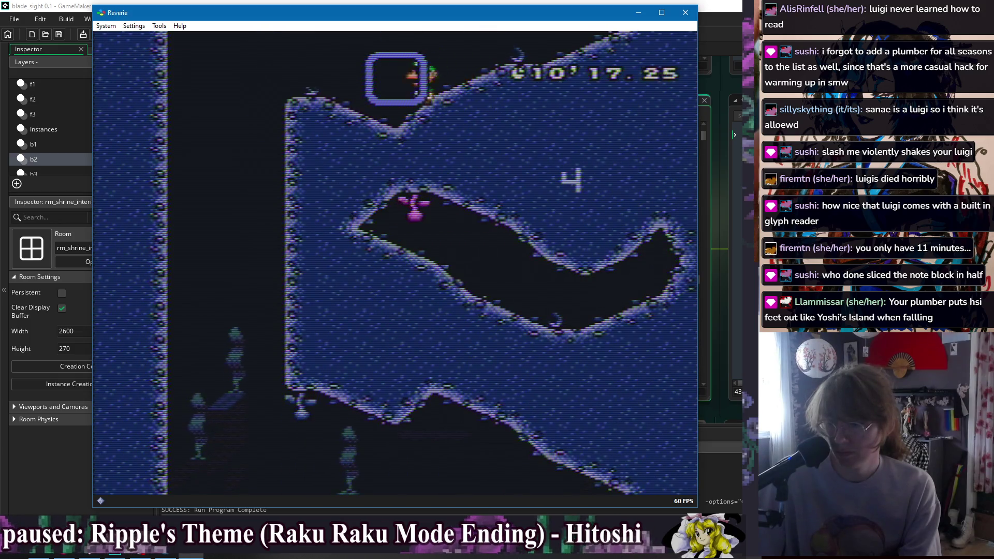
- Jump to the upper left, cross the lower rooms and swim up into the shrine room
key(Left)
key(Up)
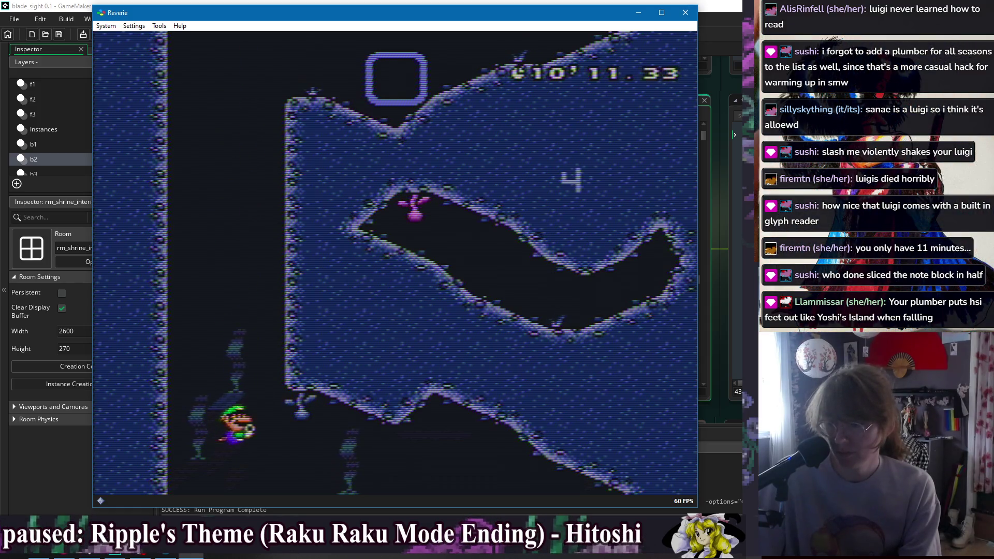
key(Right)
key(Down)
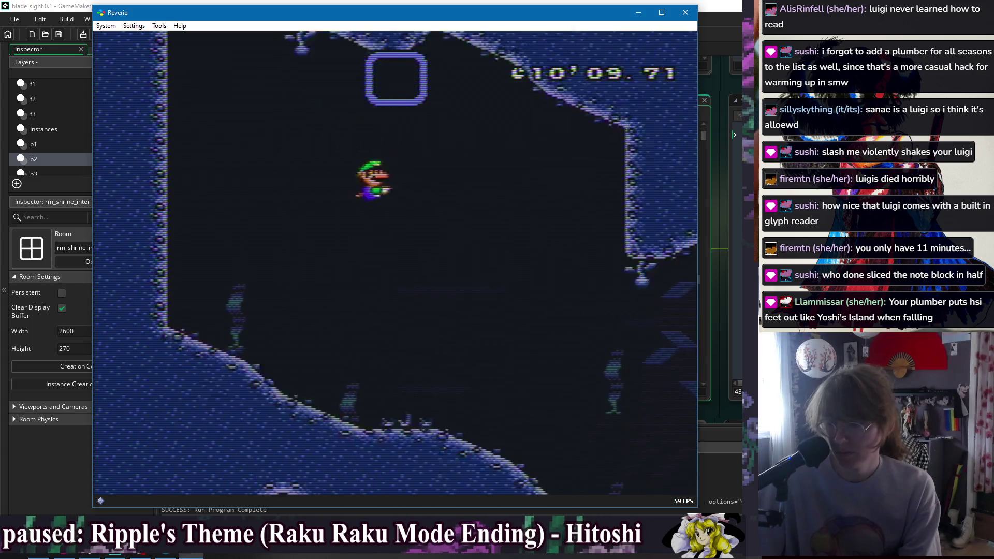
key(Right)
key(Right)
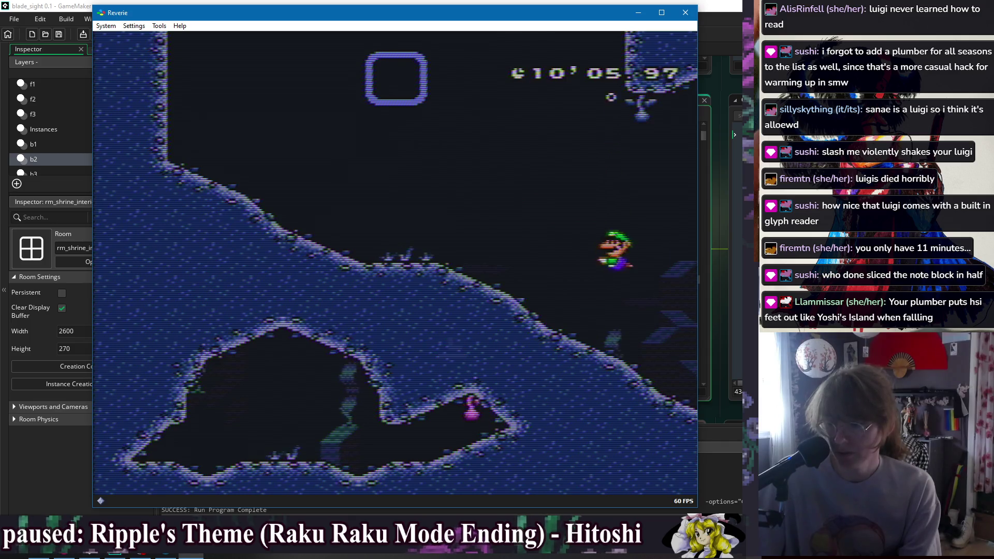
key(Right)
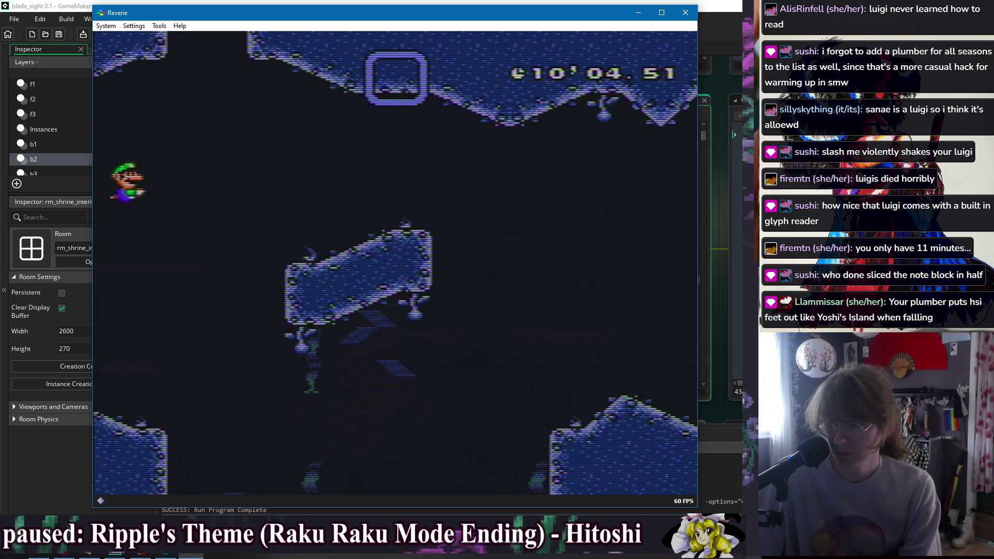
key(Up)
key(Up)
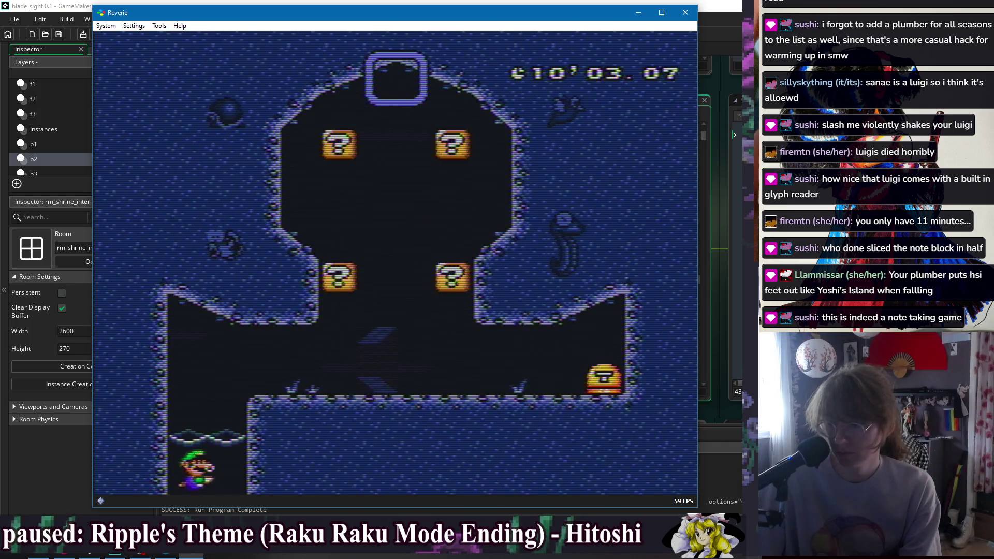
- Drop onto the shrine floor, hit a question block, land on the lower-left block and bounce on the spring
key(Right)
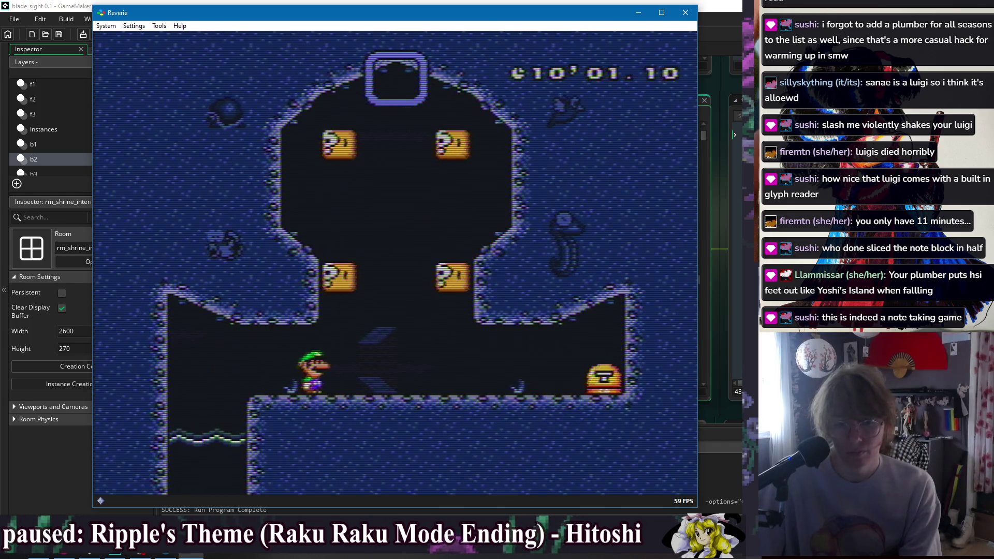
key(Left)
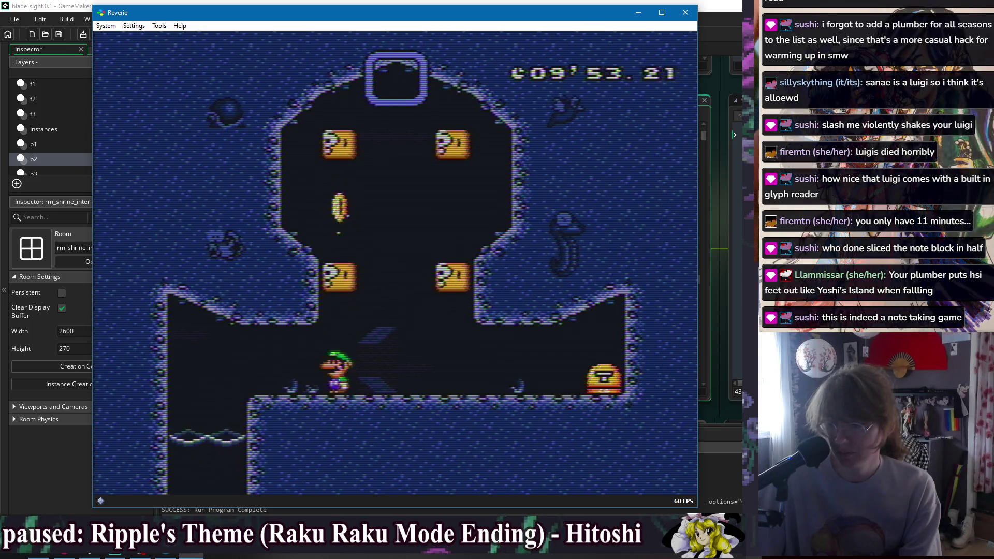
key(Right)
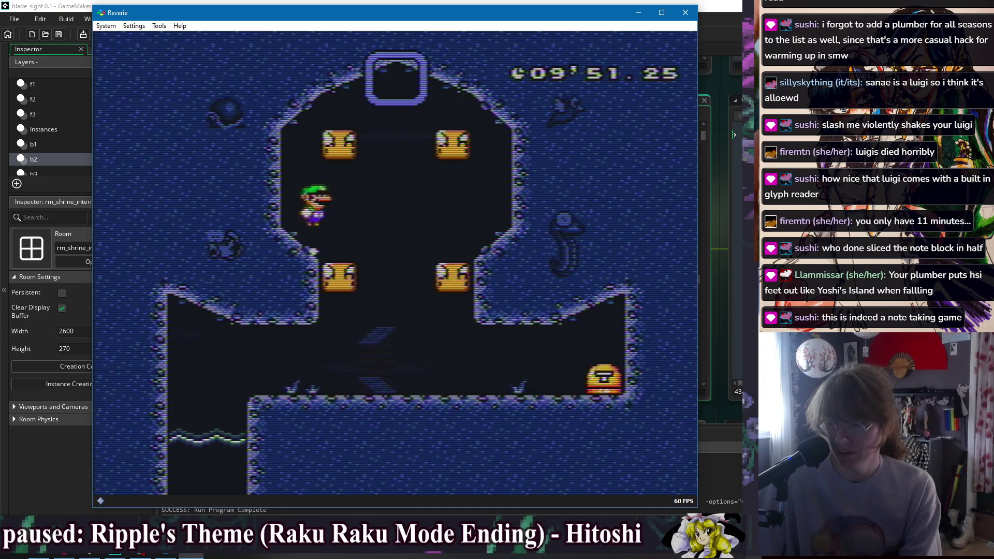
key(Right)
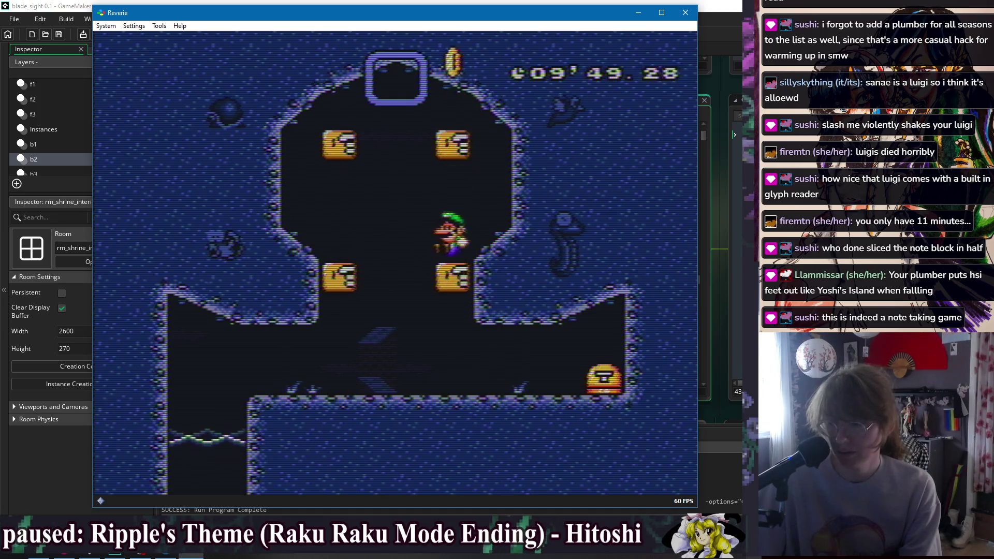
key(Right)
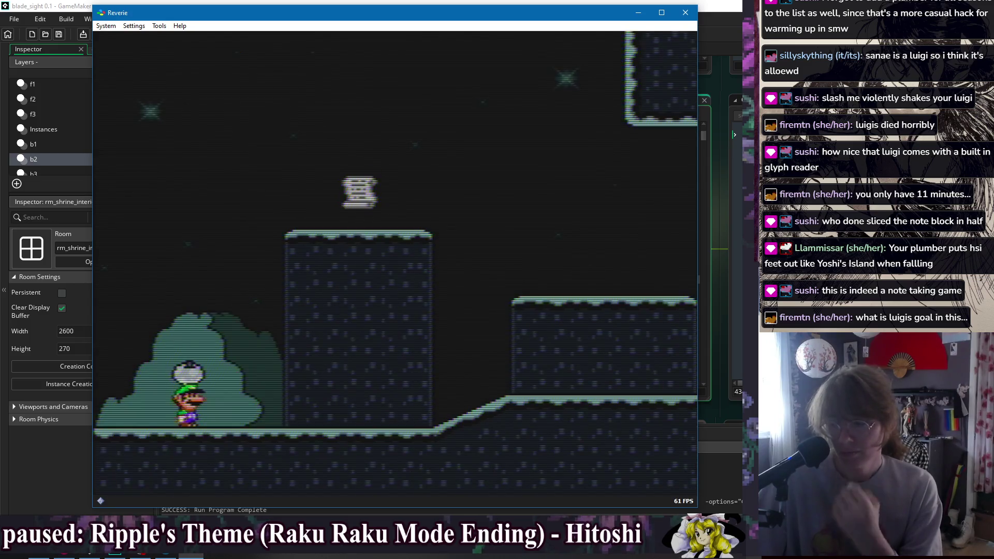
- Climb the platforms to the note block, read its 'Dreams can be such fragile things' message and dismiss it
key(Right)
key(Right)
key(z)
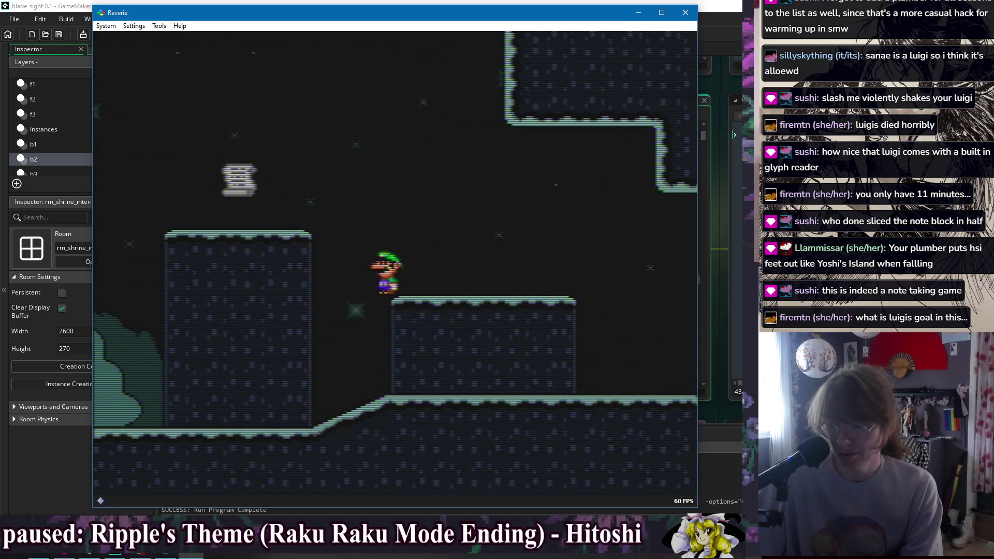
key(Left)
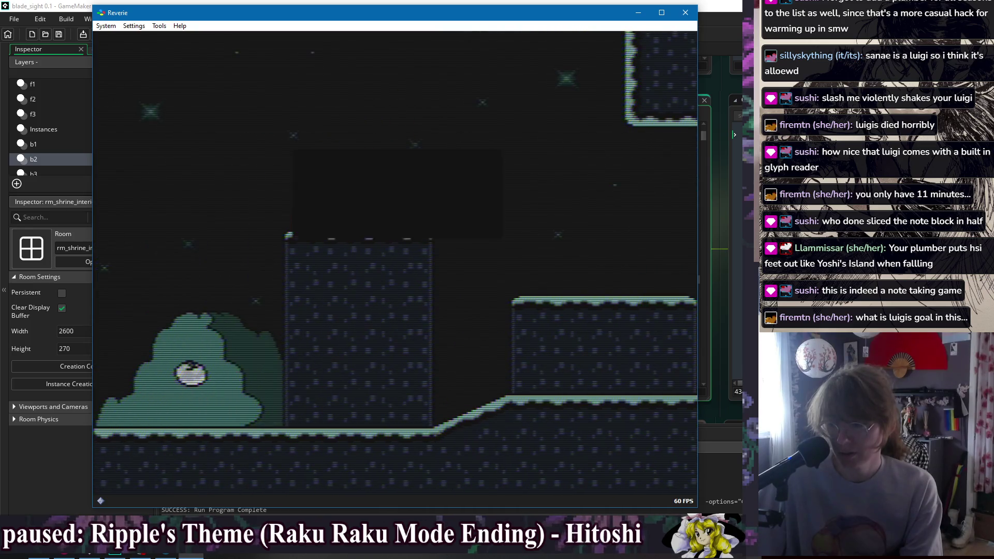
key(Up)
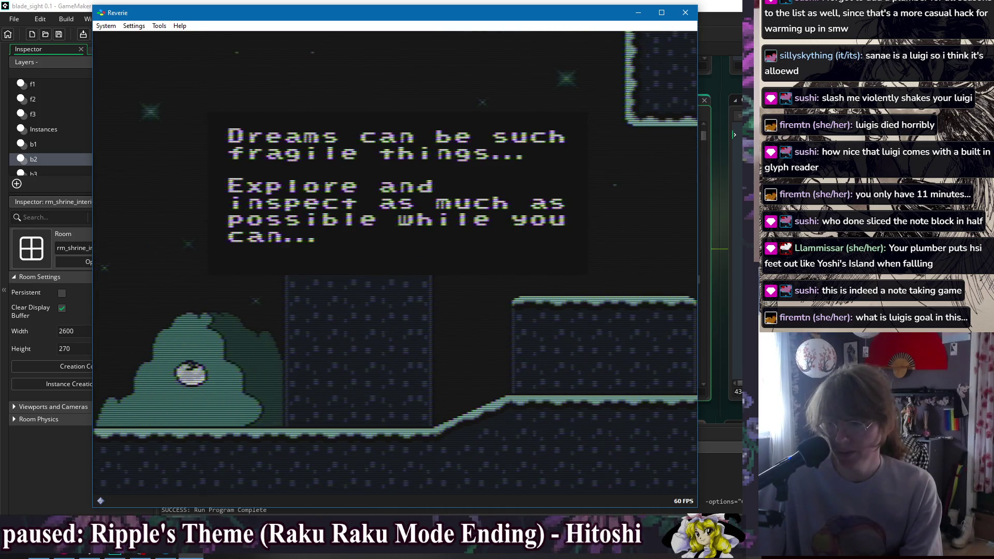
key(z)
key(z)
- Run Luigi right and enter the shrine door
key(Right)
key(Right)
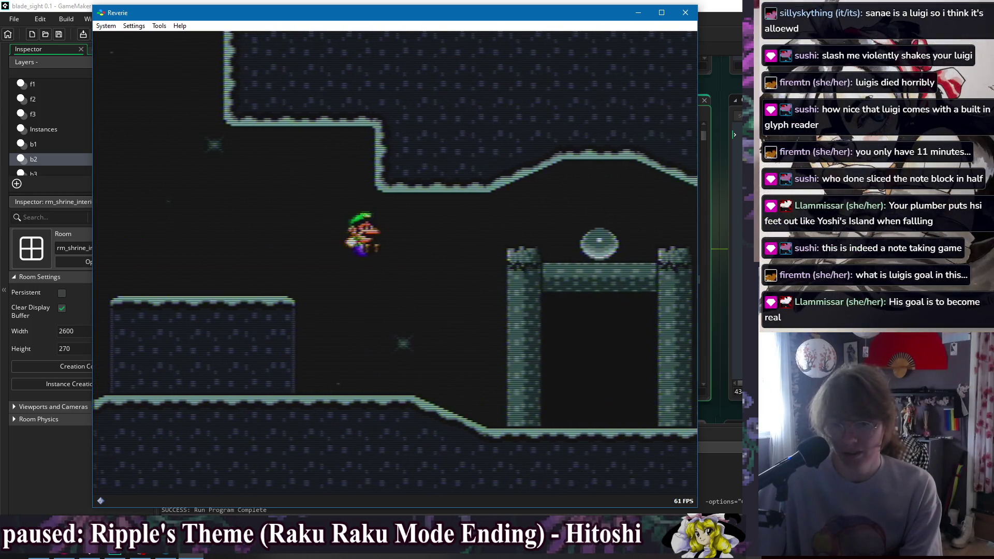
key(Up)
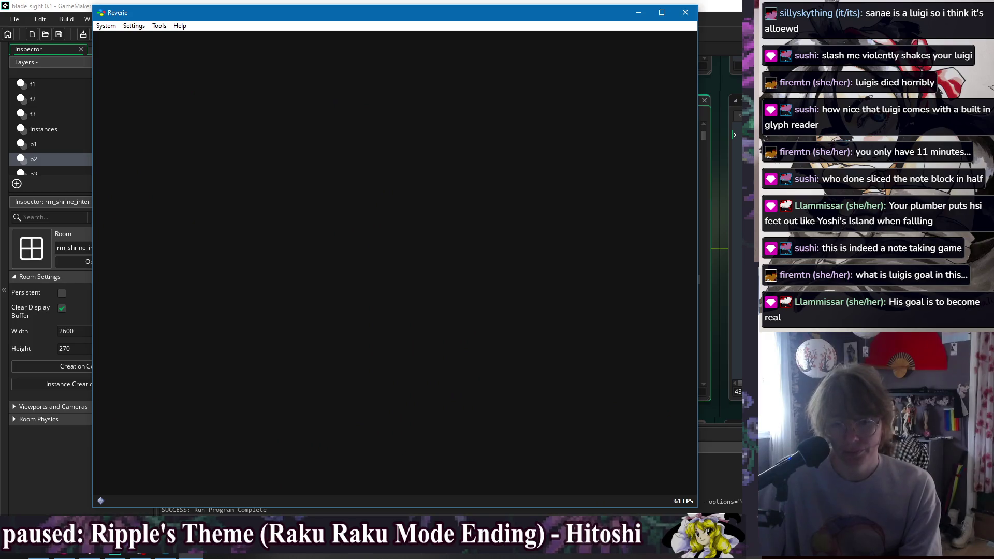
- Cross the room, jump onto the shrine door to light its glyphs, then head right into the new area
key(Right)
key(Right)
key(z)
key(Left)
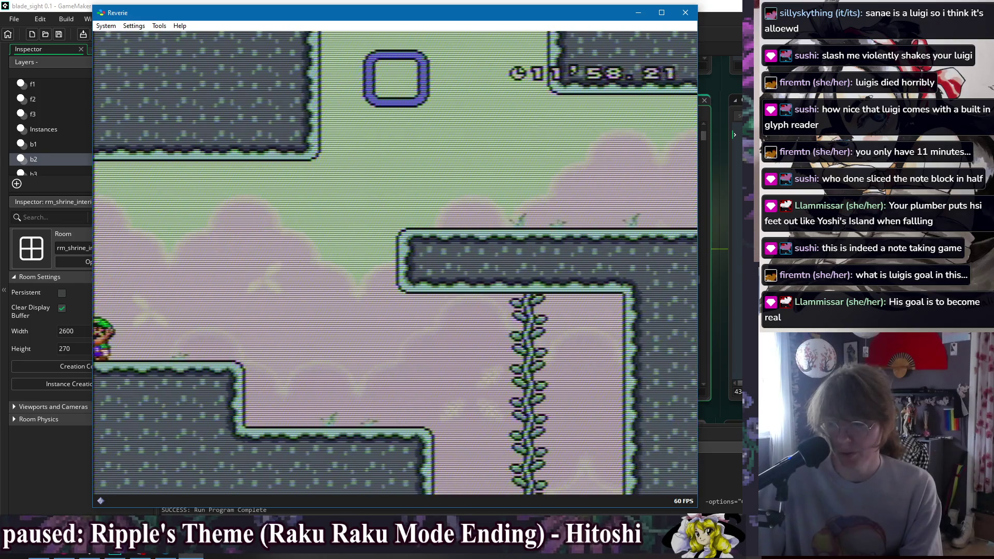
key(Left)
key(z)
key(Right)
key(z)
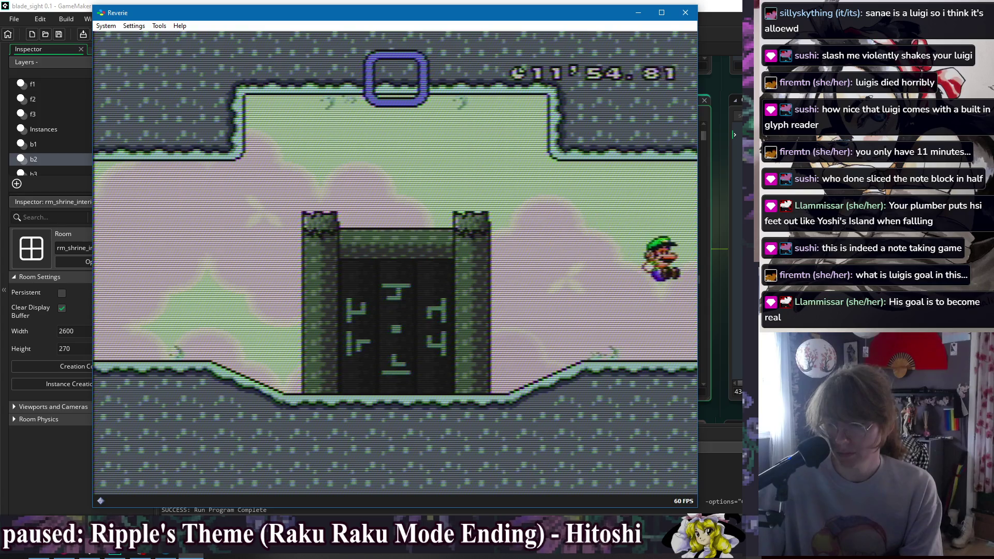
key(Right)
- Jump toward the O block, fall beside the vine, drop into the gap and jump back out
key(z)
key(Right)
key(Left)
key(z)
key(Right)
key(Down)
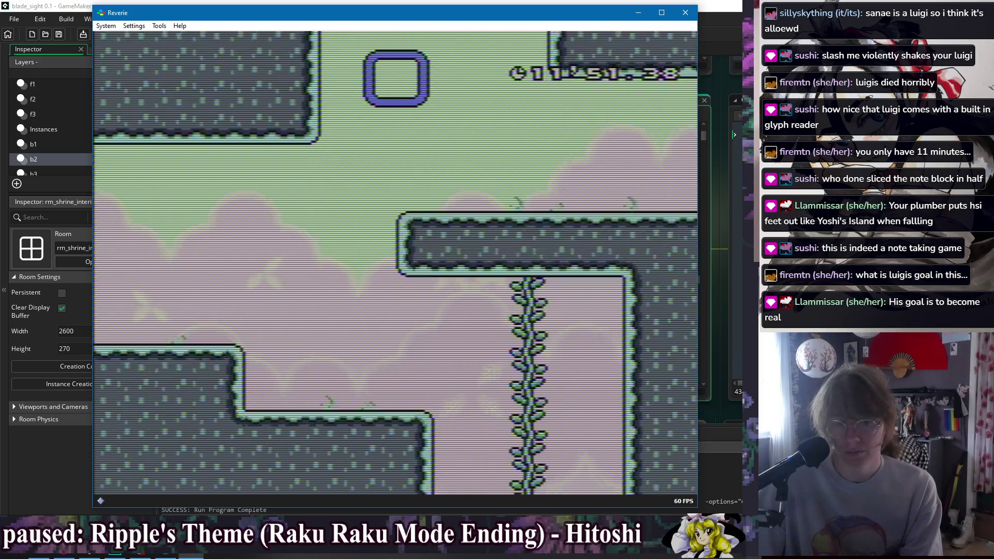
key(Right)
key(Left)
key(Left)
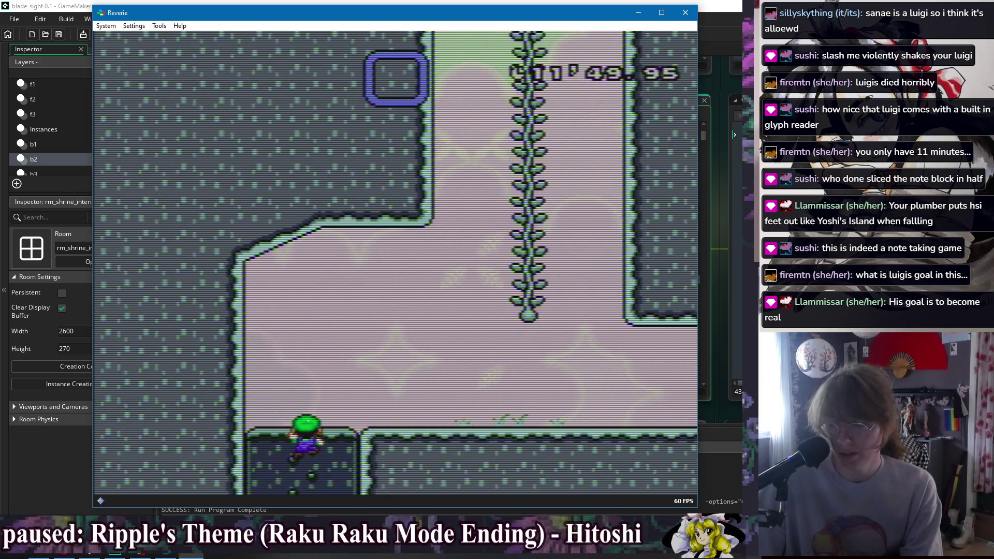
key(Down)
key(Up)
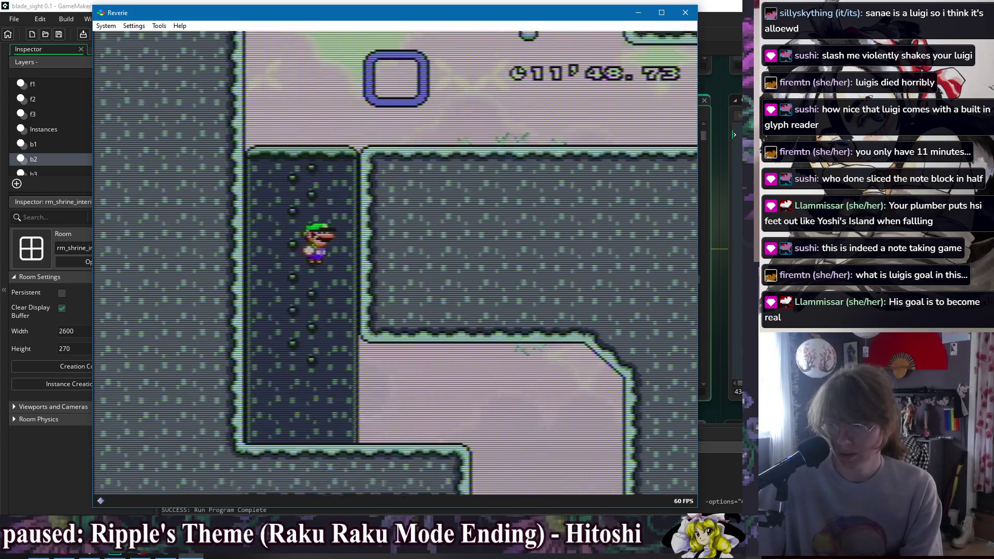
key(Up)
- Run into the next room, climb the ledges, drop through the floor opening and pick up the red fruit
key(Right)
key(Right)
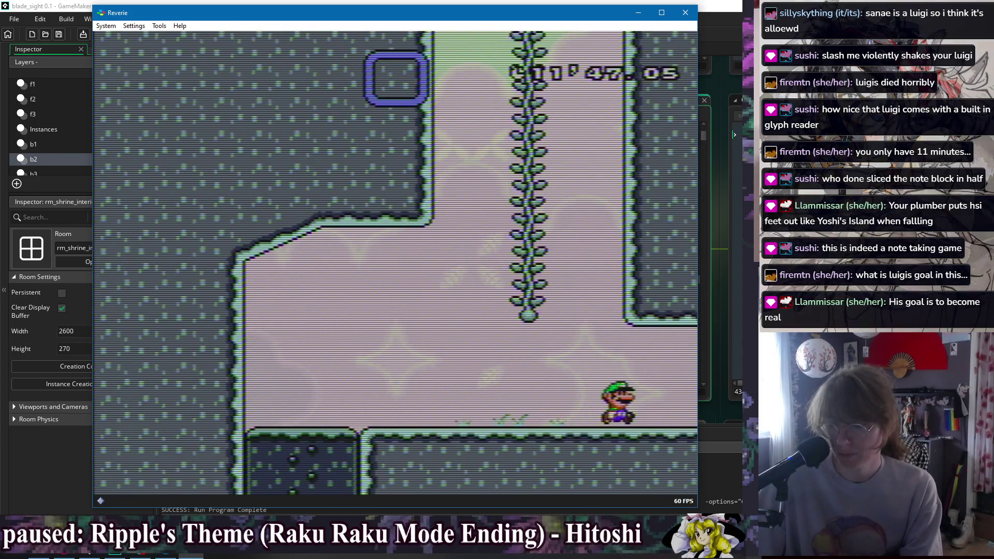
key(Right)
key(Right)
key(Right)
key(Right)
key(Right)
key(Right)
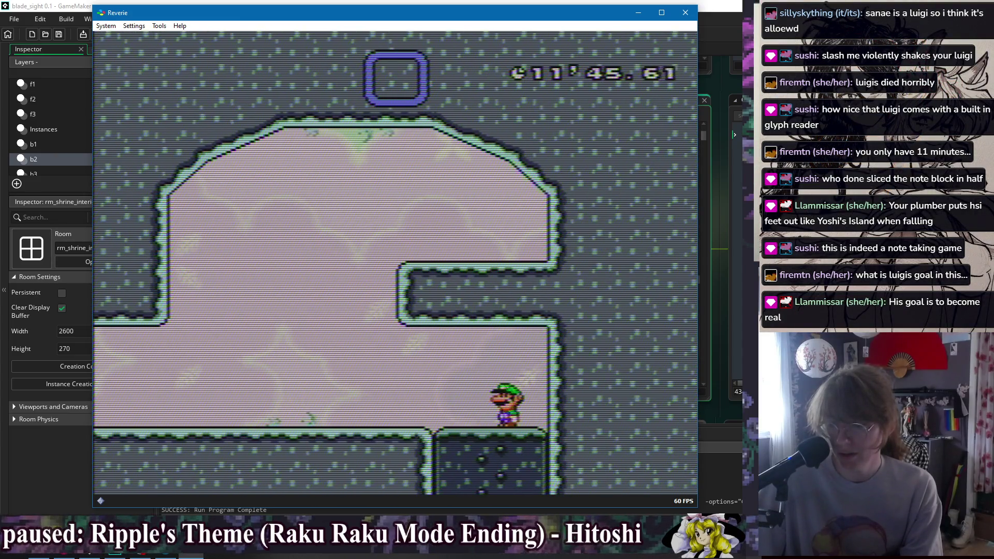
key(Left)
key(Up)
key(Right)
key(Right)
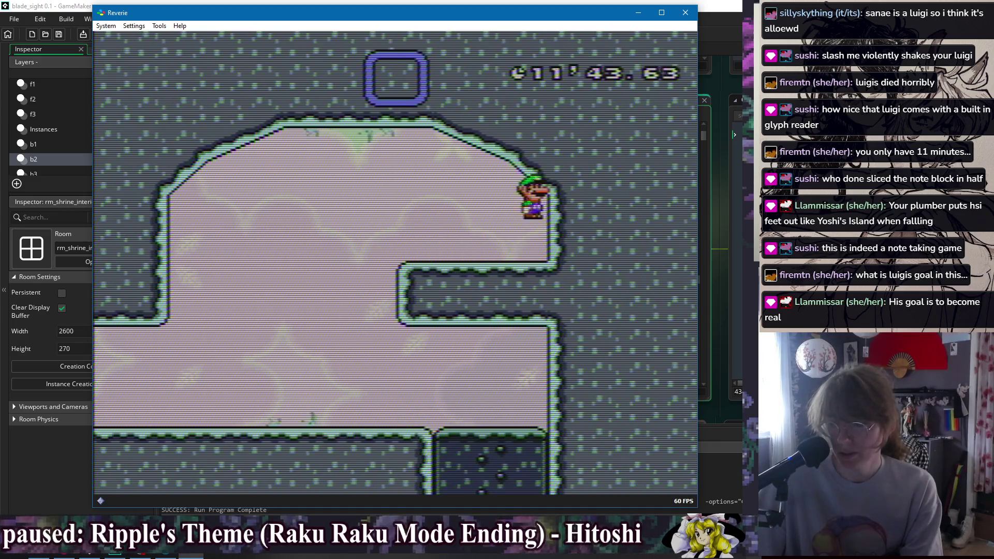
key(Up)
key(Left)
key(Left)
key(Left)
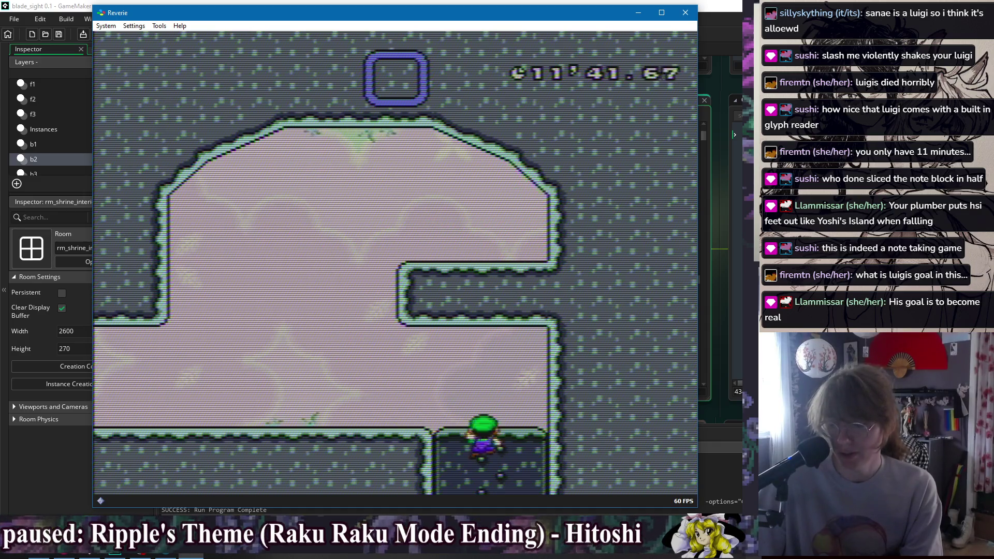
key(Down)
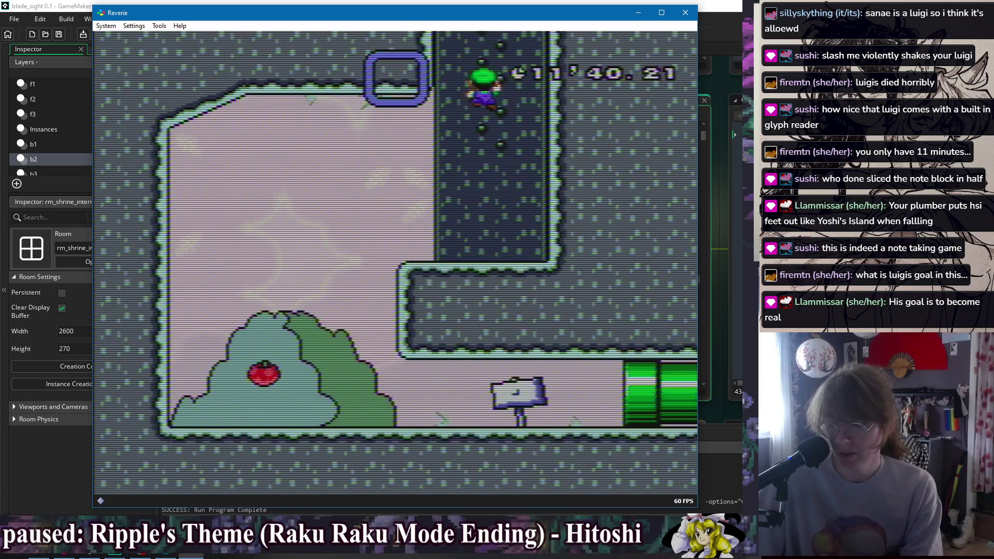
key(z)
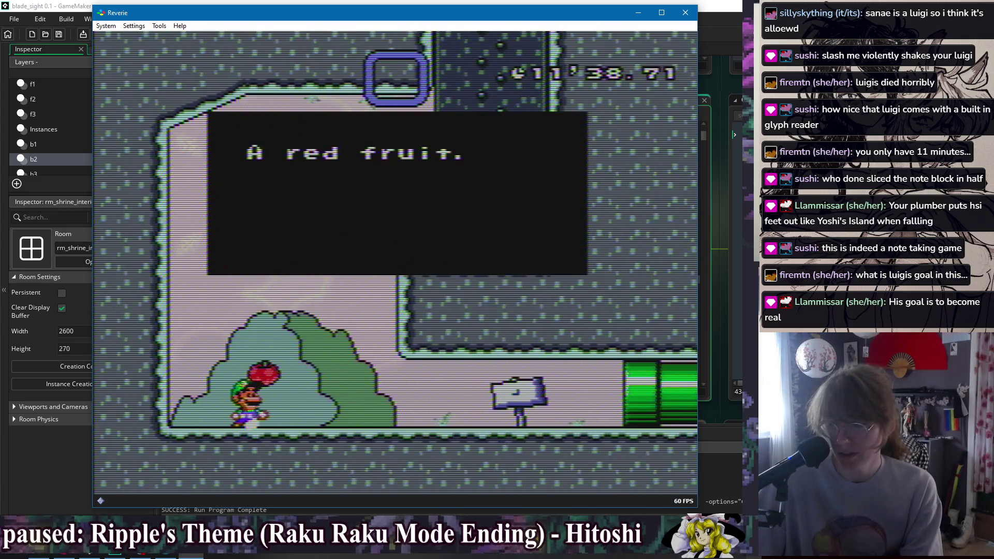
key(z)
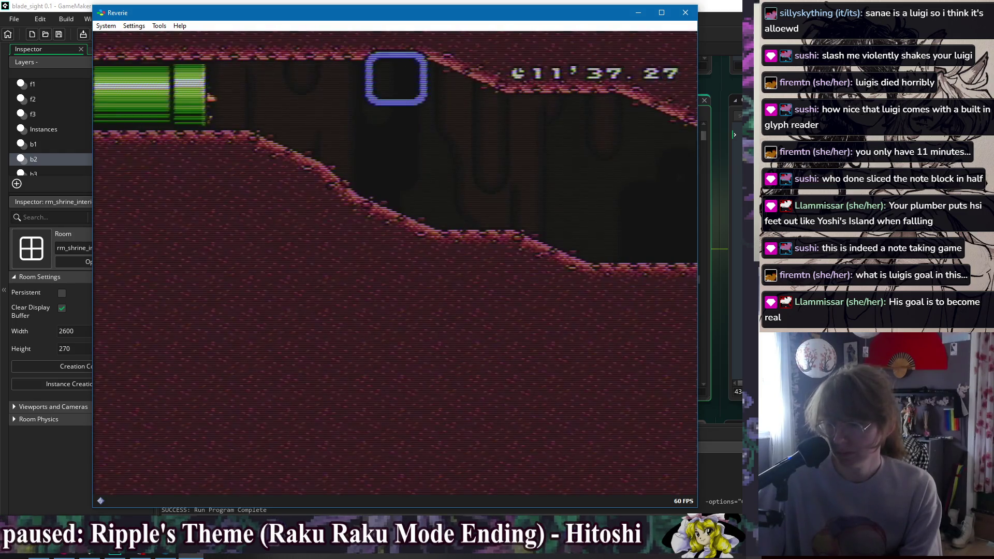
- Pause, check the MAP screen, and resume the game
key(Escape)
key(Down)
key(Return)
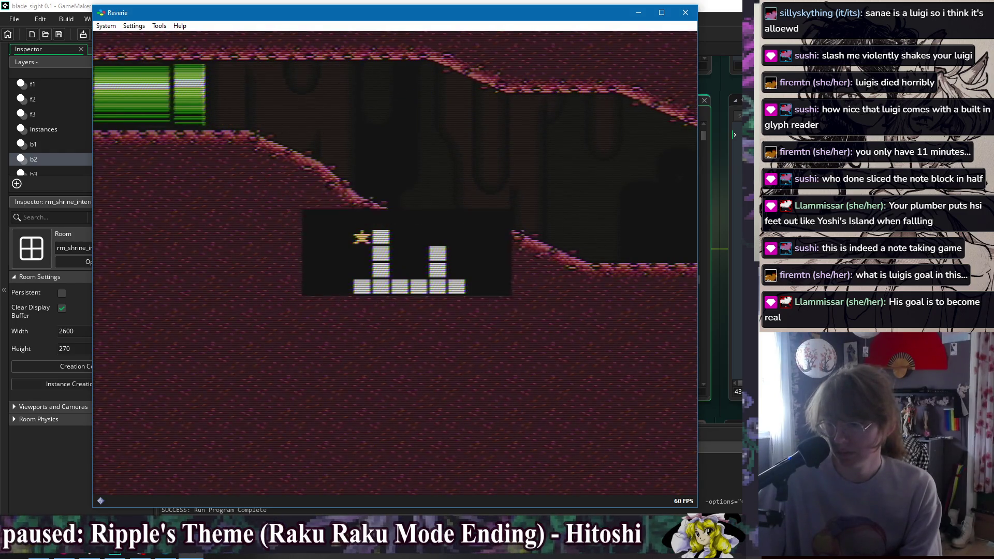
key(Escape)
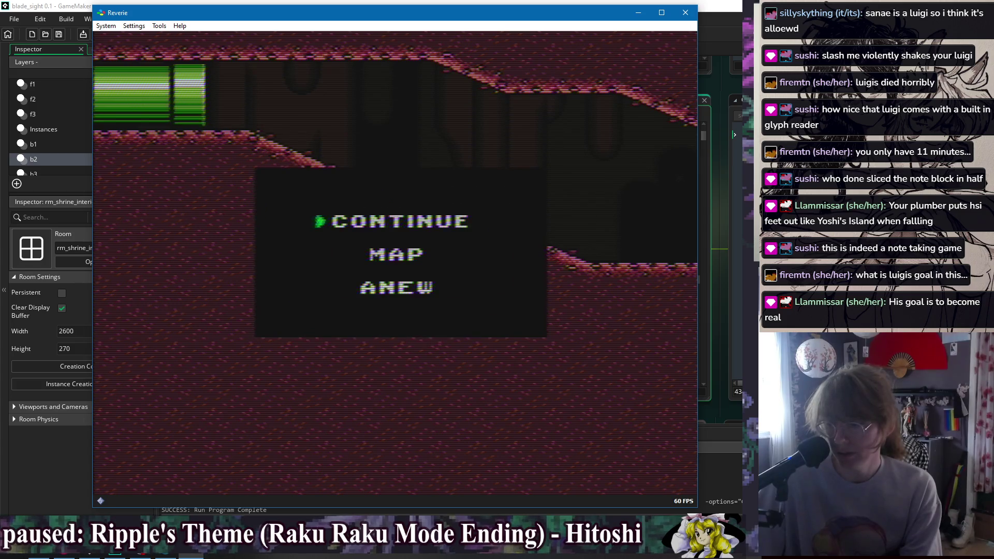
key(Return)
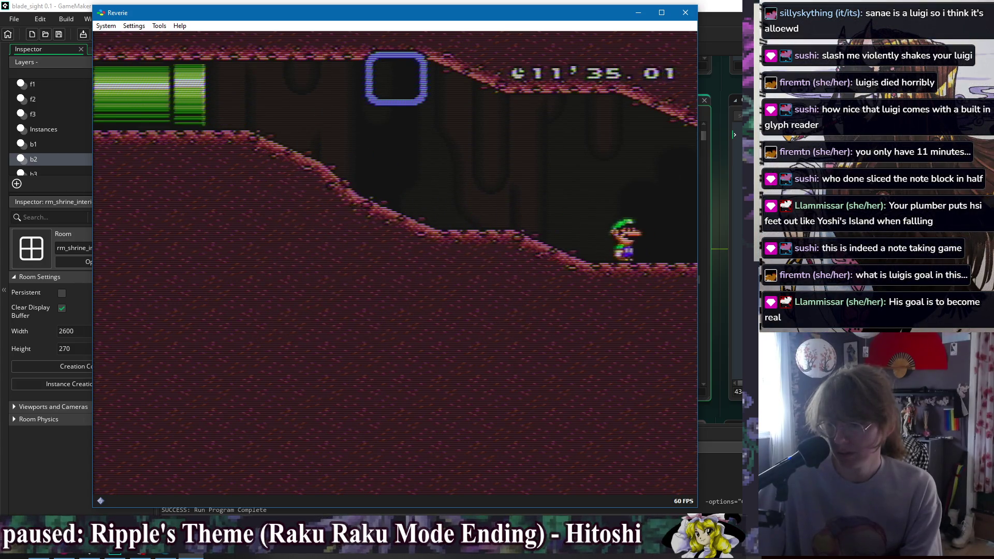
- Hop across the crumbling donut blocks and move up into the next room
key(Right)
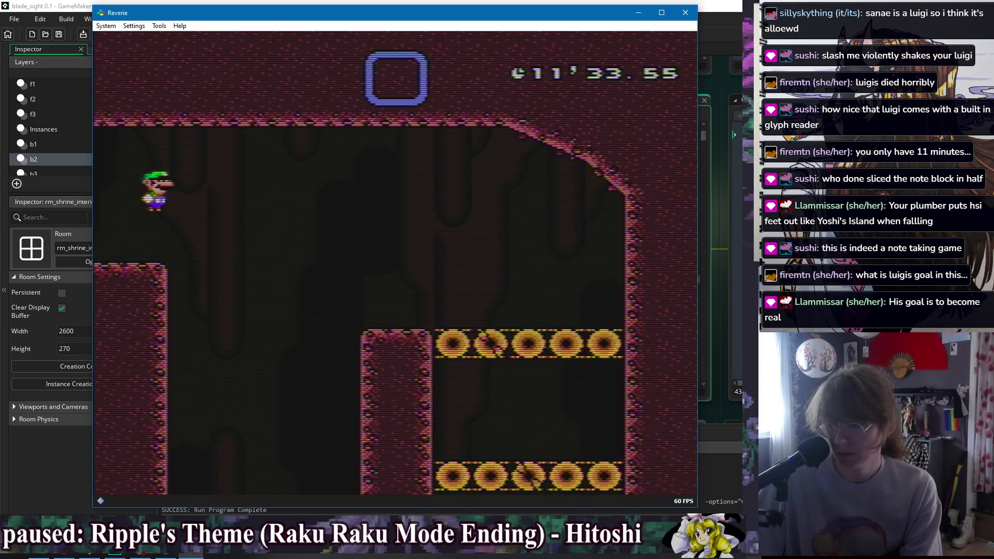
key(space)
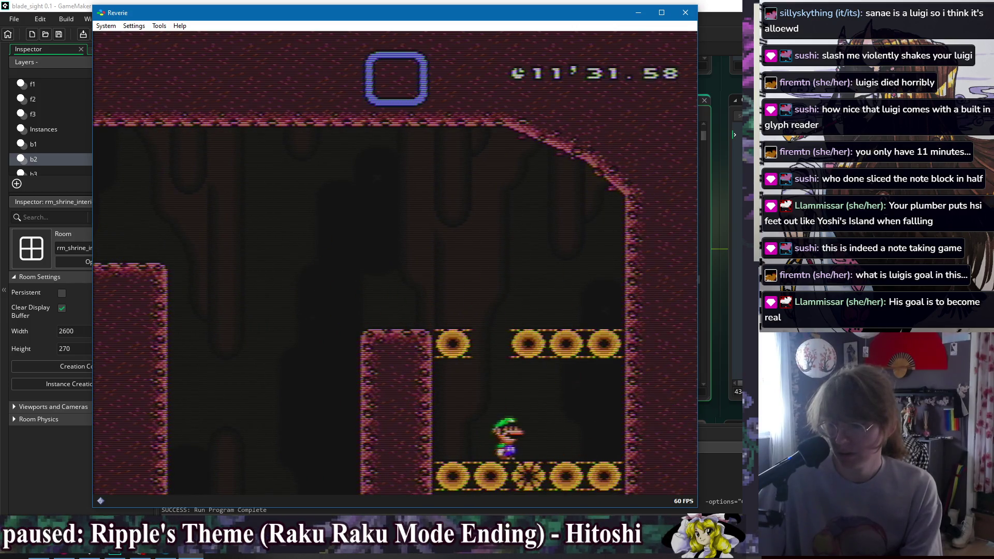
key(space)
key(Down)
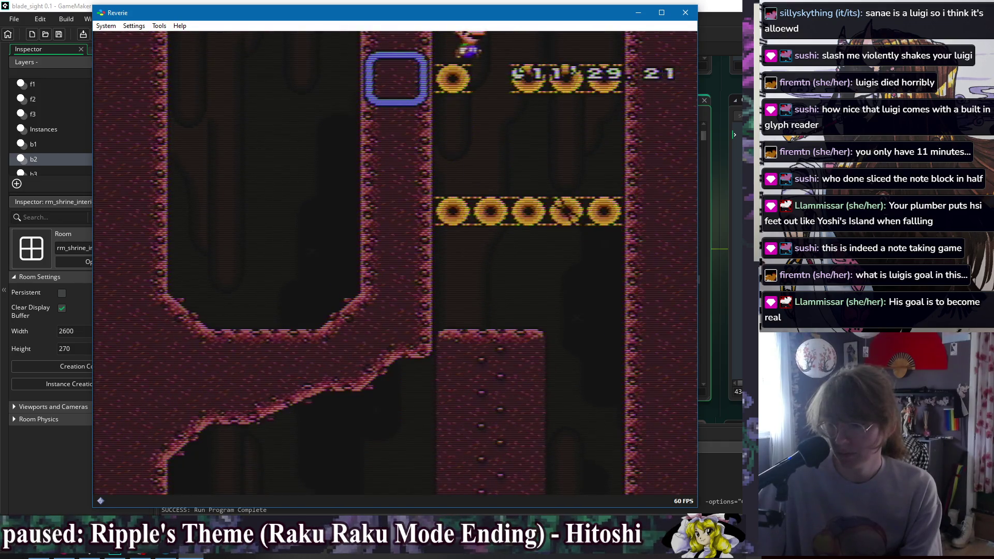
key(Right)
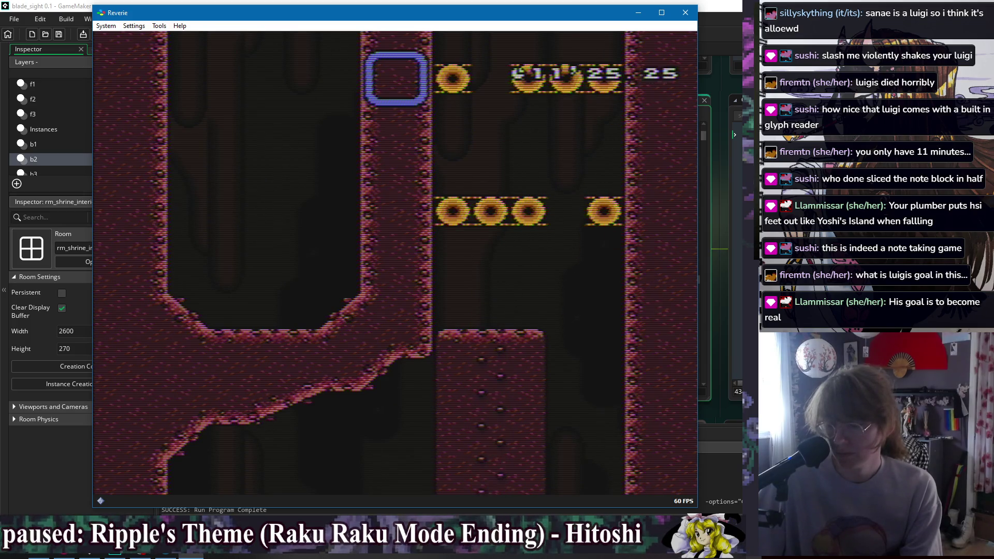
key(Down)
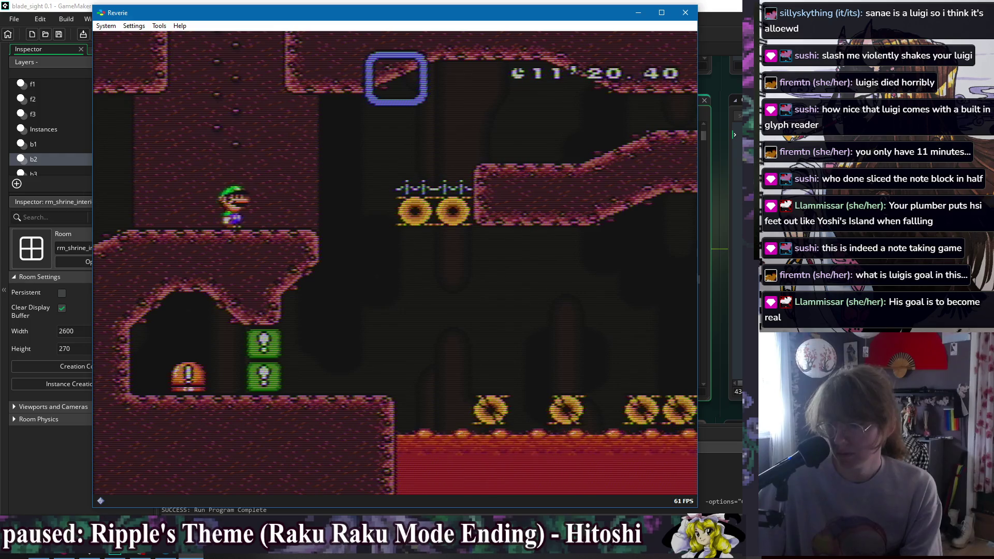
- Walk through the adjacent room and run along the upper ledge past the red block to the next area
key(Left)
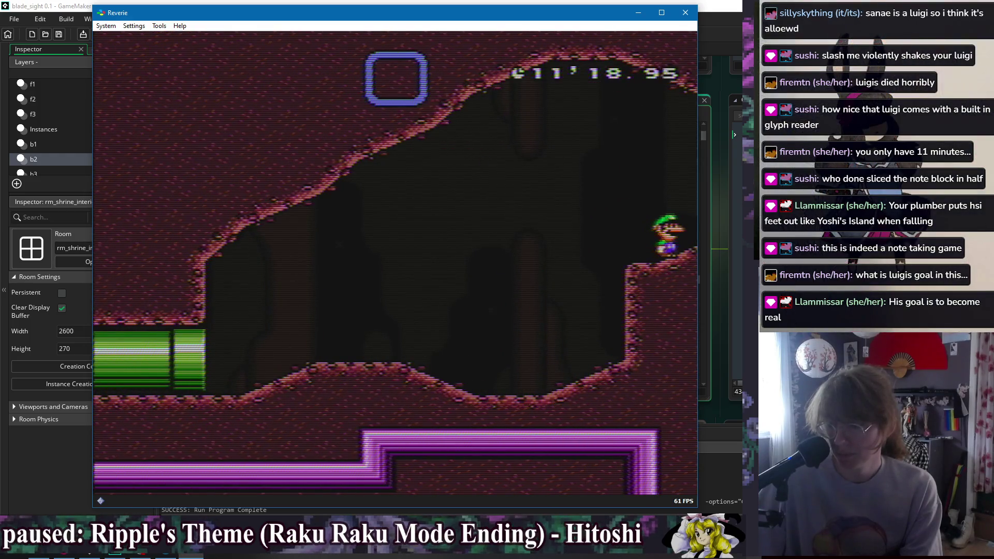
key(Left)
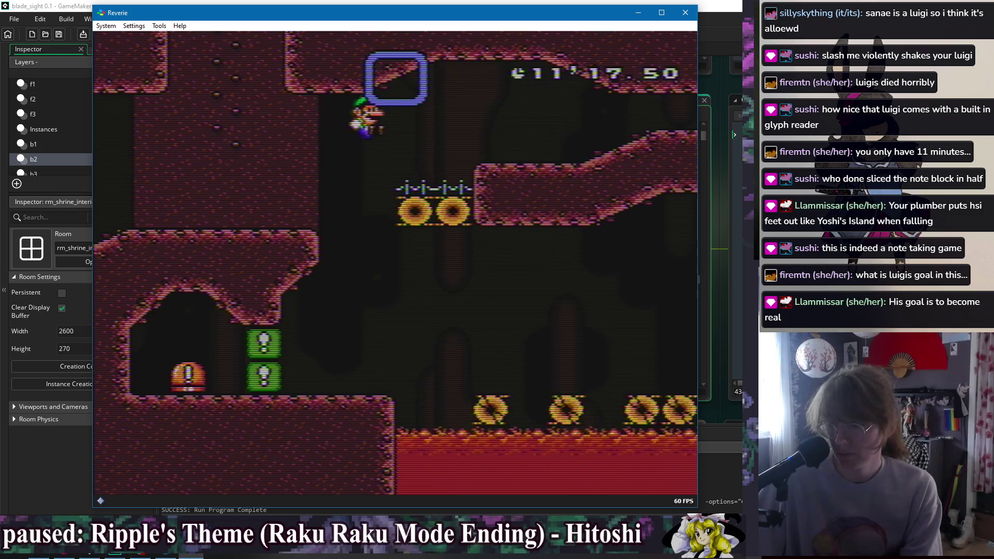
key(Right)
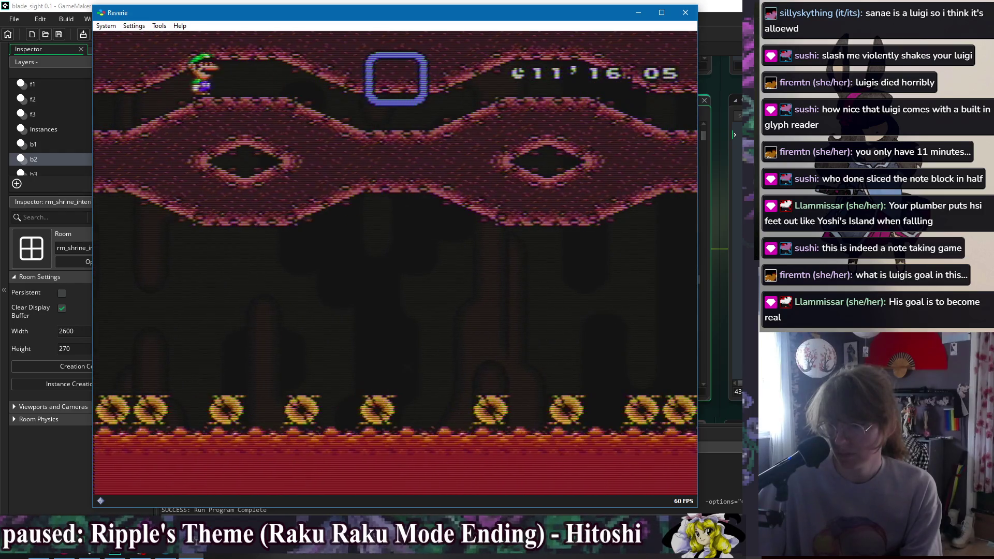
key(Right)
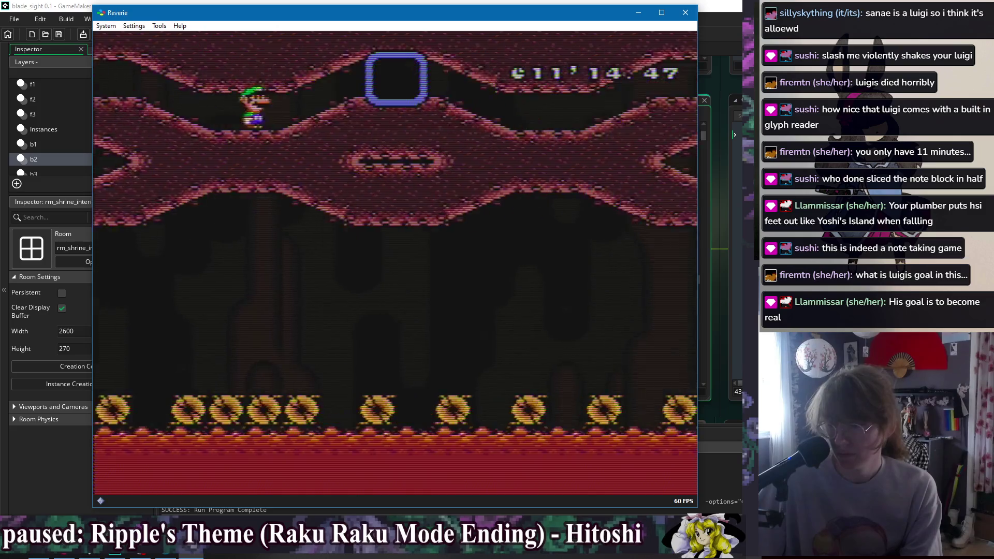
key(Left)
key(Up)
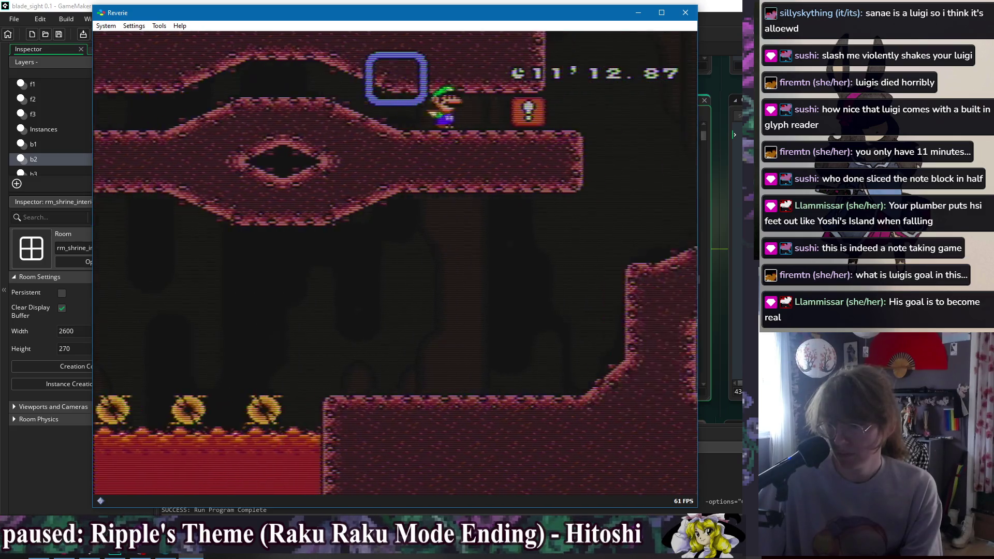
key(Right)
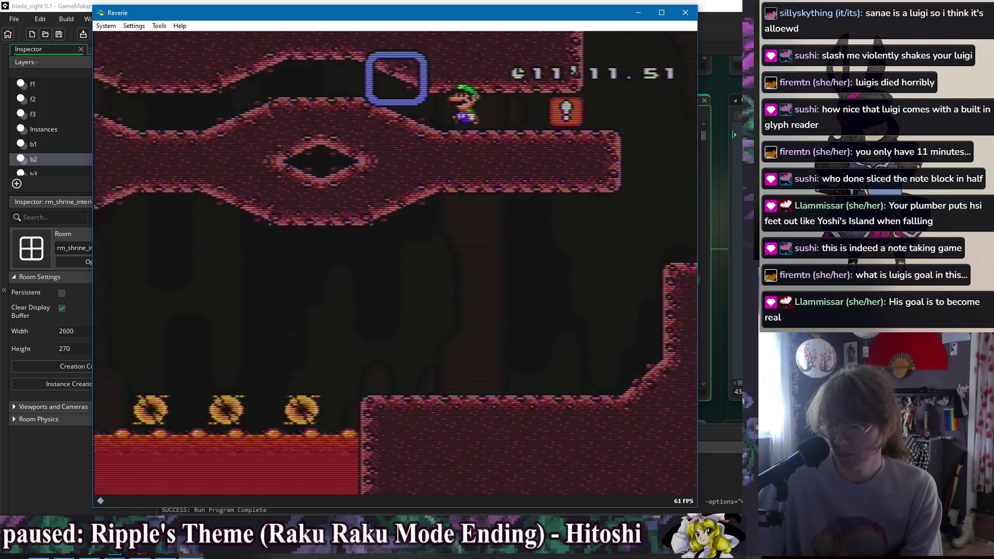
key(Right)
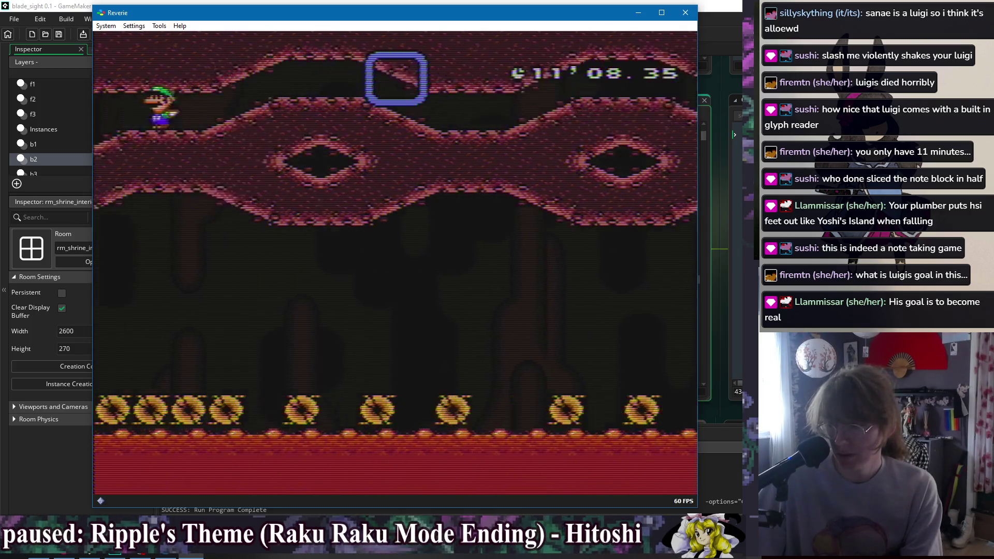
key(Right)
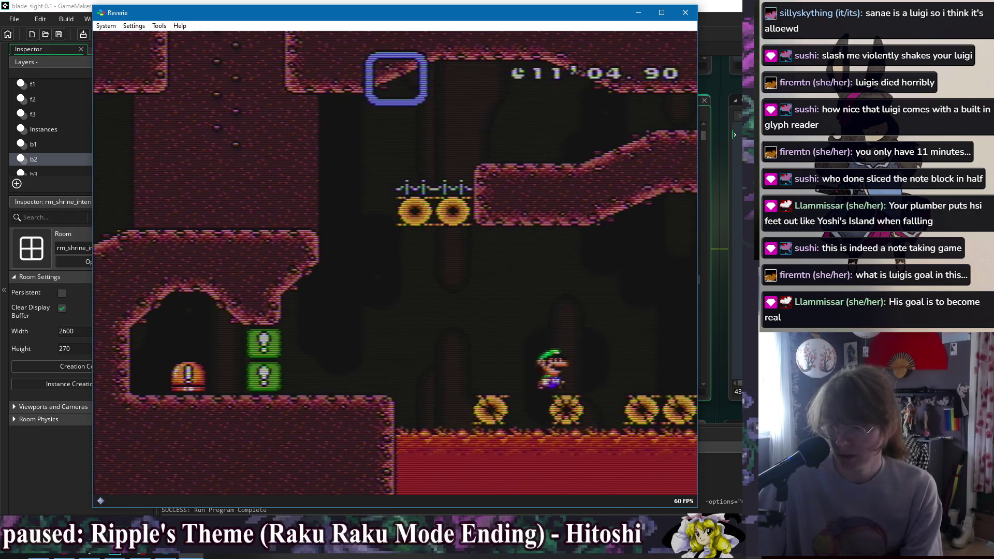
- Hop Luigi rightward across the crumbling donut platforms into the next cave section
key(Right)
key(Right)
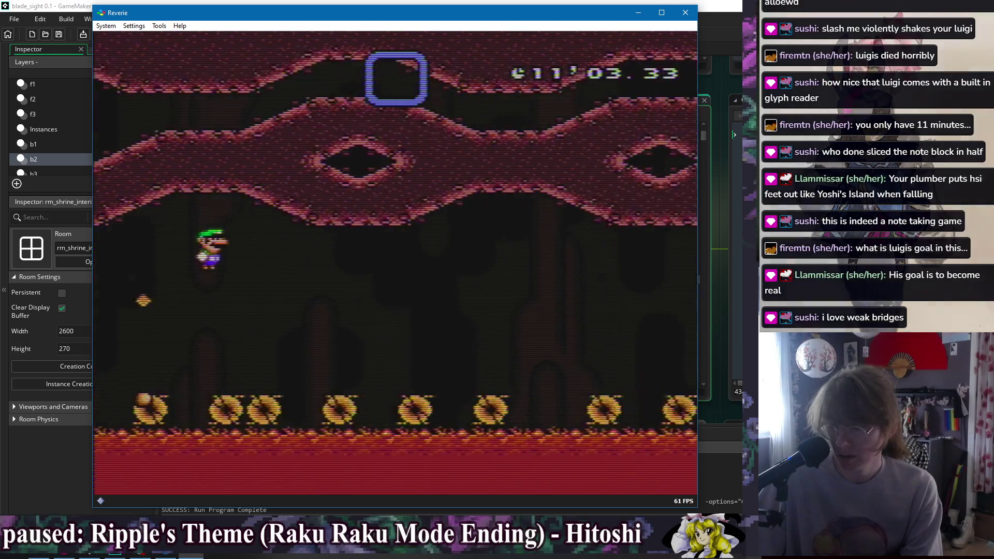
key(Left)
key(space)
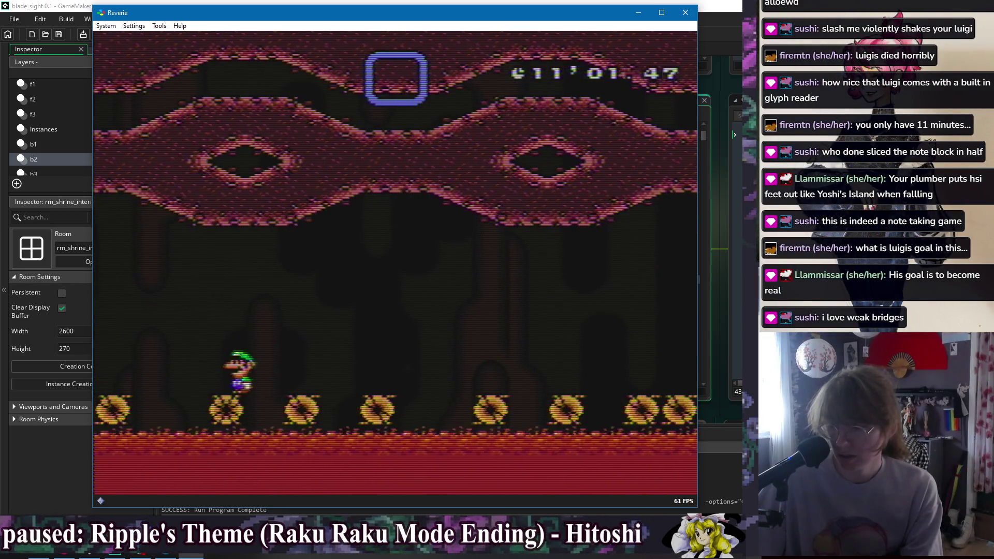
key(space)
key(Right)
key(space)
key(Right)
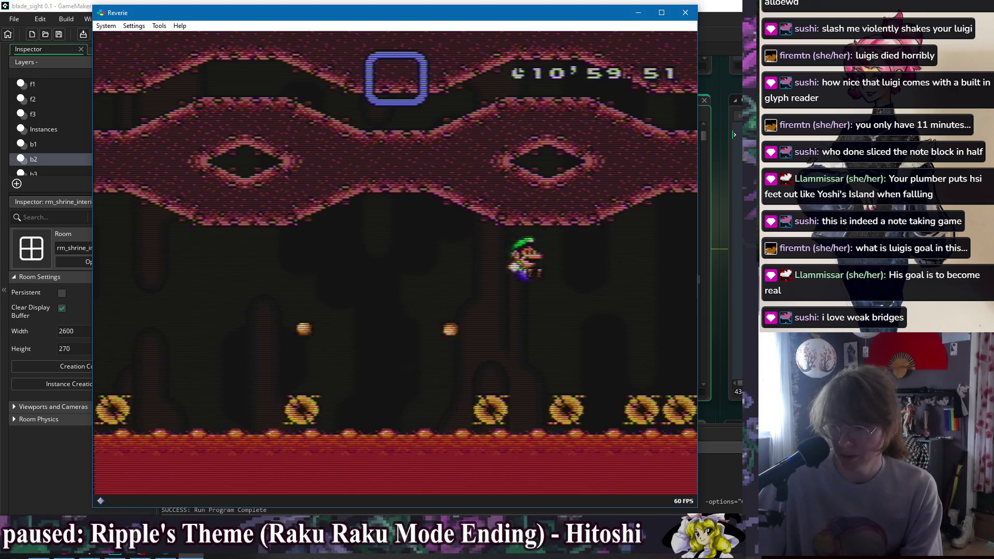
key(space)
key(Right)
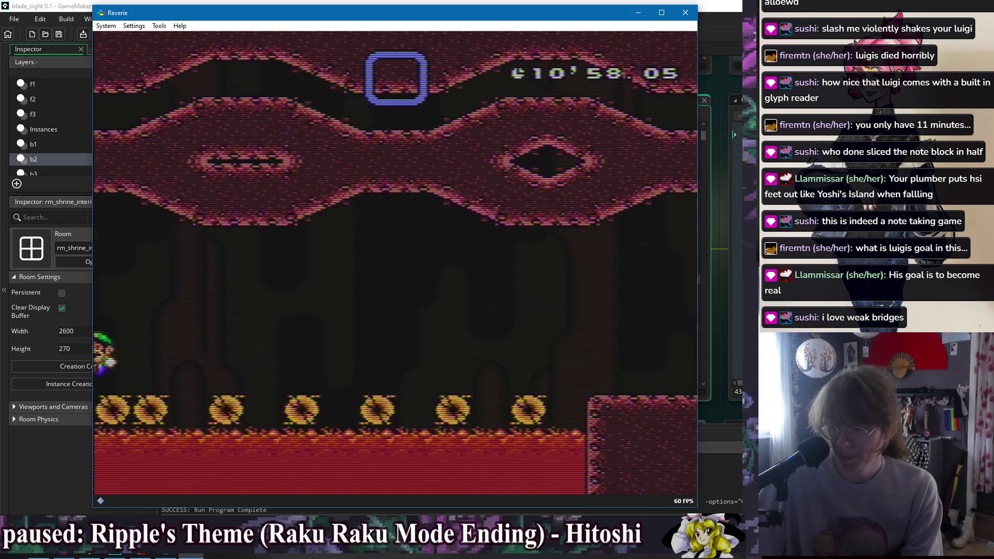
key(space)
key(Right)
key(space)
key(Right)
key(Right)
key(Right)
- Run and jump toward the next room, leap up-left off the ledge into the wheel room
key(space)
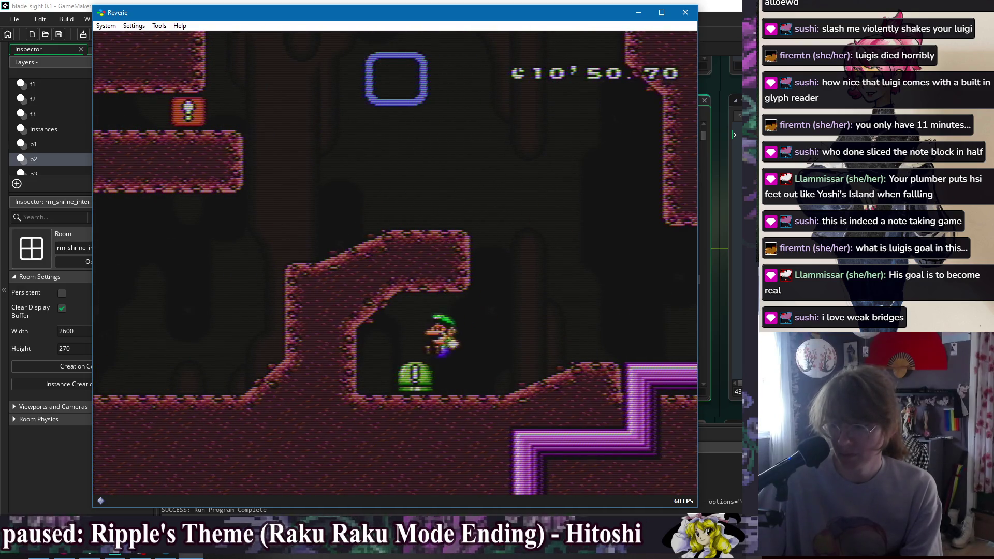
key(Right)
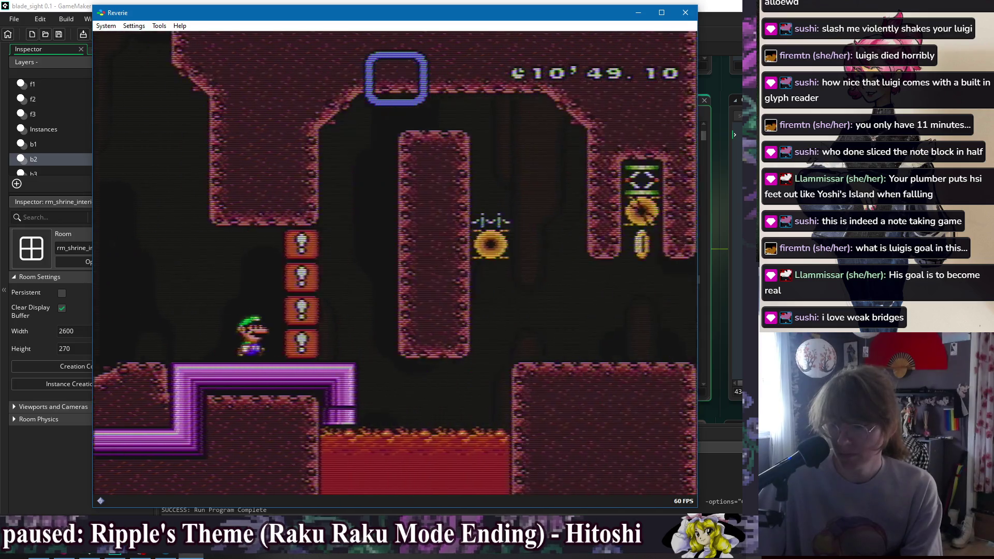
key(Left)
key(Left)
key(space)
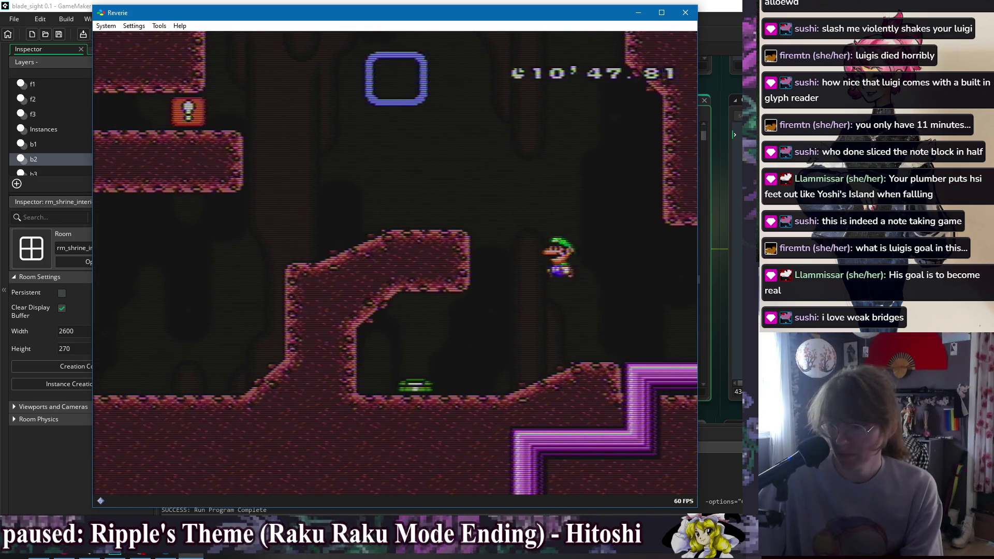
key(Left)
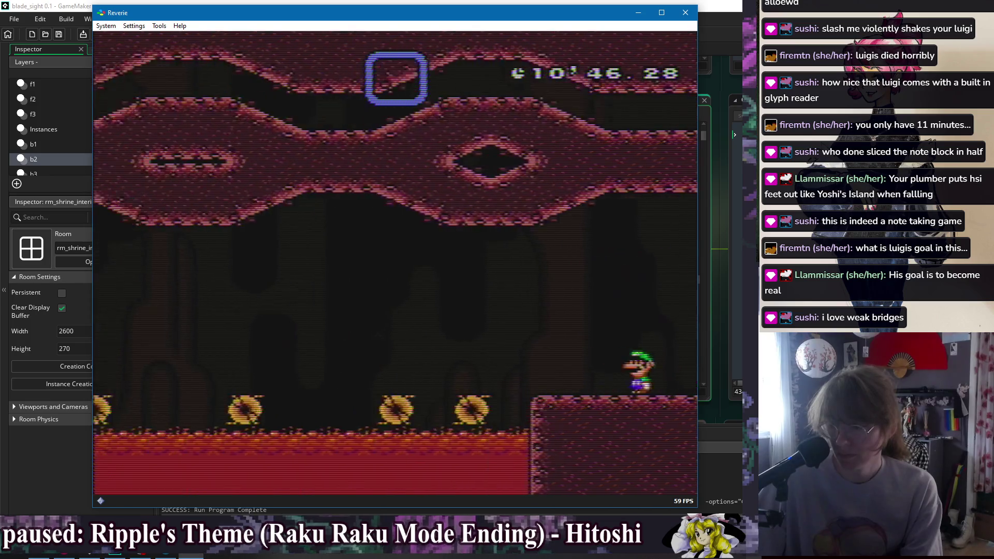
key(space)
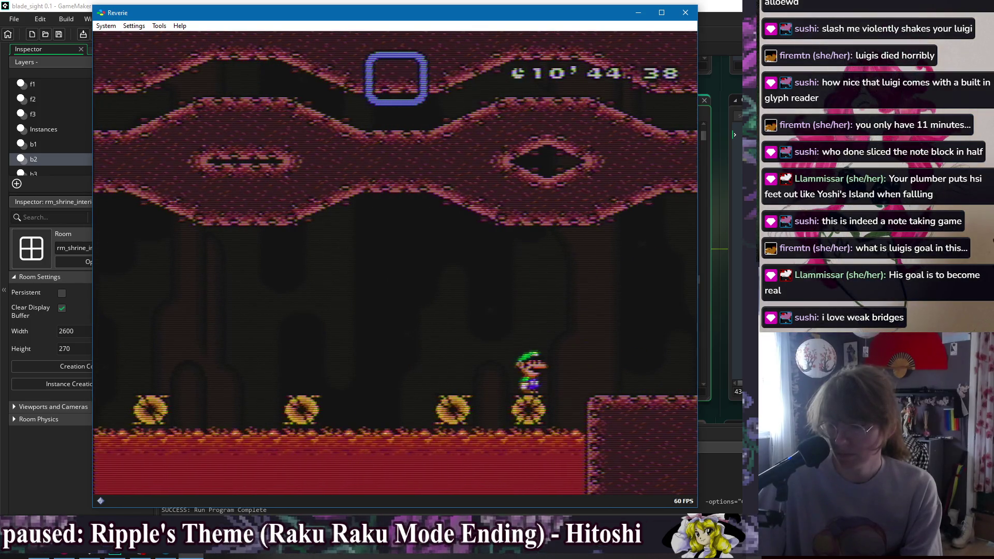
- Bounce leftward across the wheel platforms into the next room and drop toward the floor
key(space)
key(Left)
key(space)
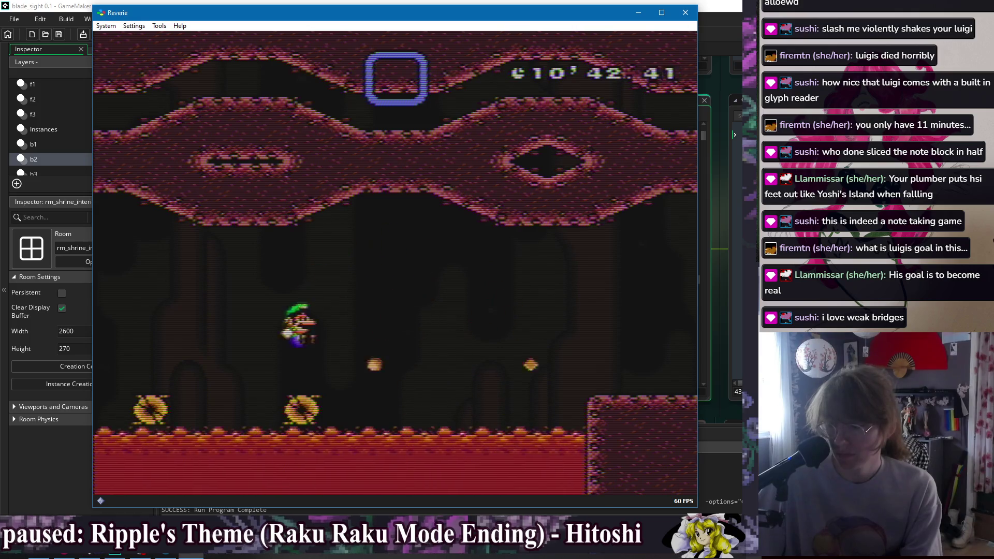
key(Left)
key(space)
key(Left)
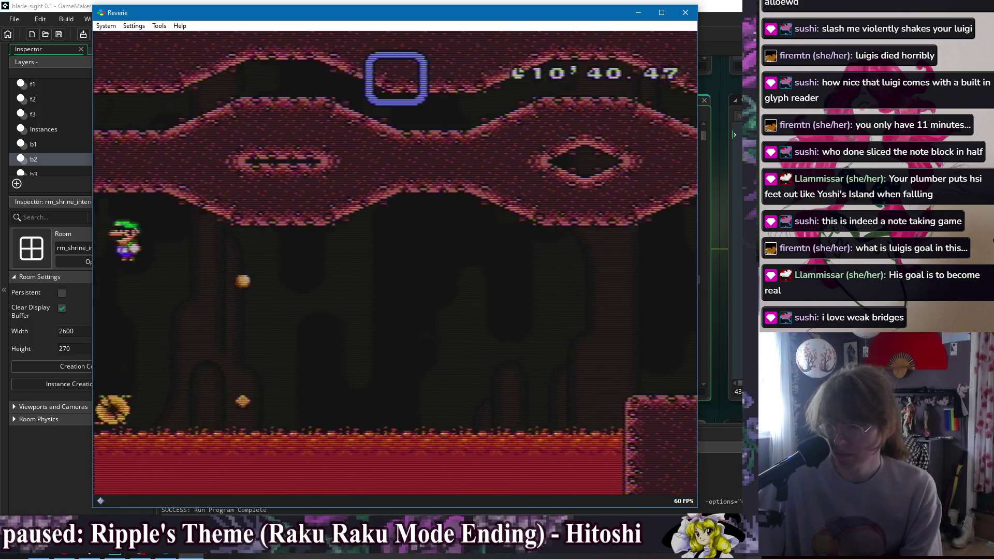
key(Left)
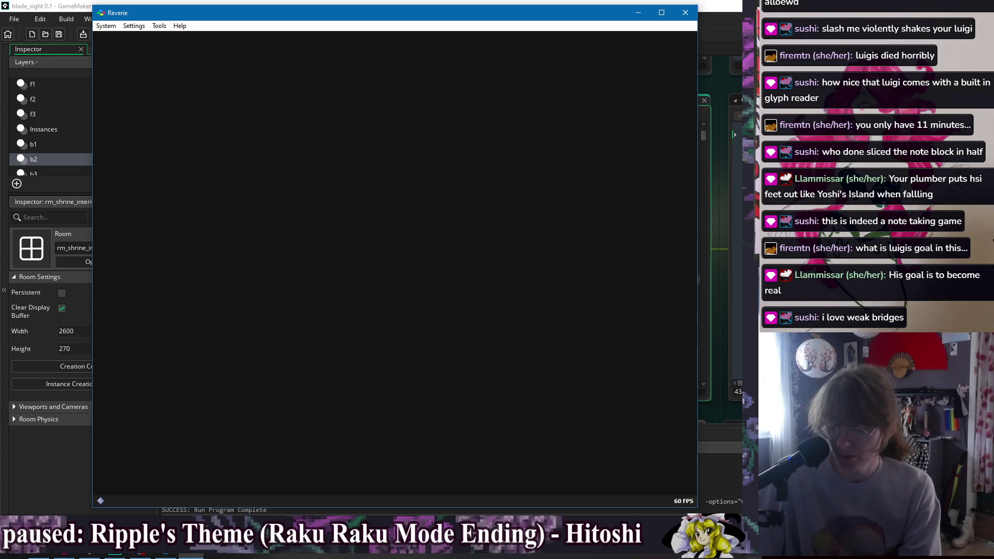
- Restart running past the gate, climb the vine, drop into the alcove and down through the floor gap
key(Right)
key(Right)
key(Up)
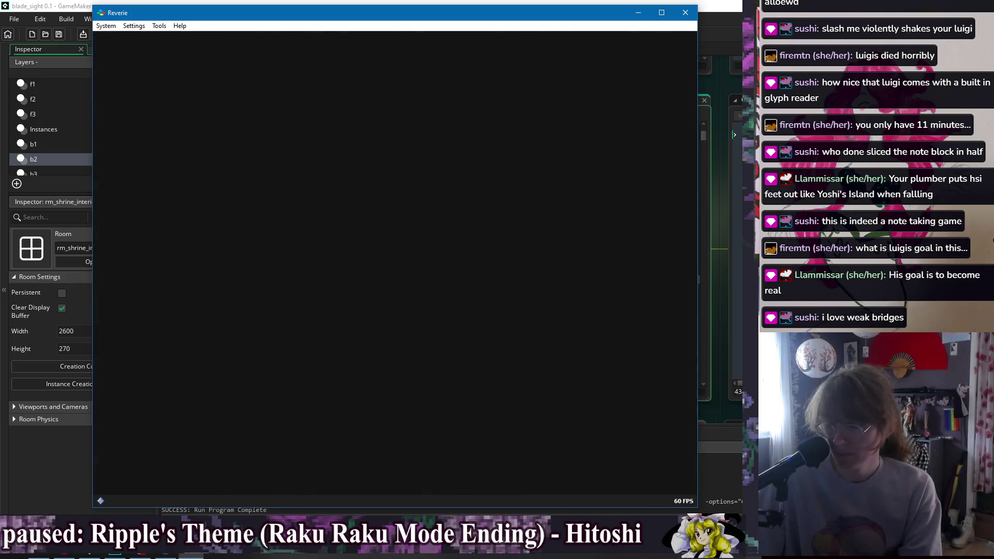
key(Right)
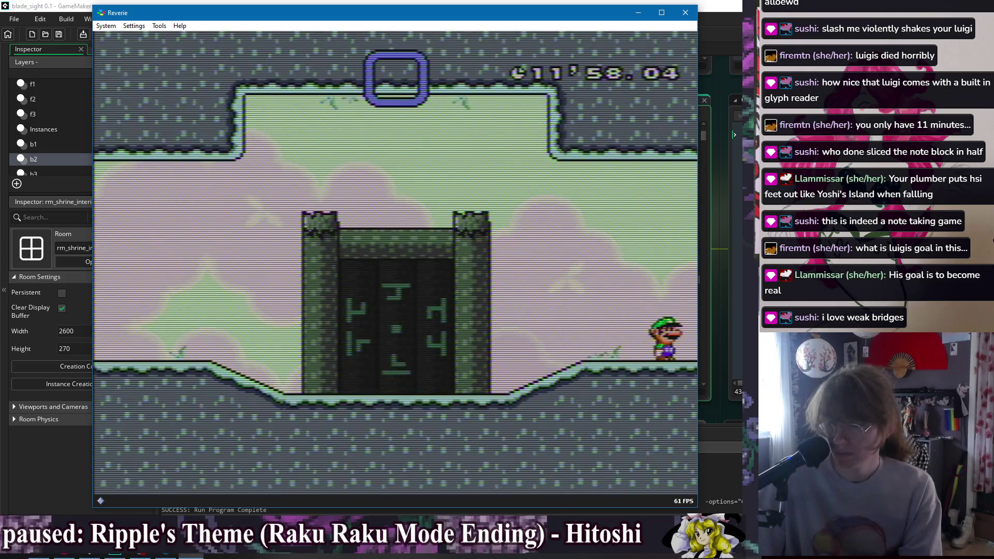
key(Right)
key(Up)
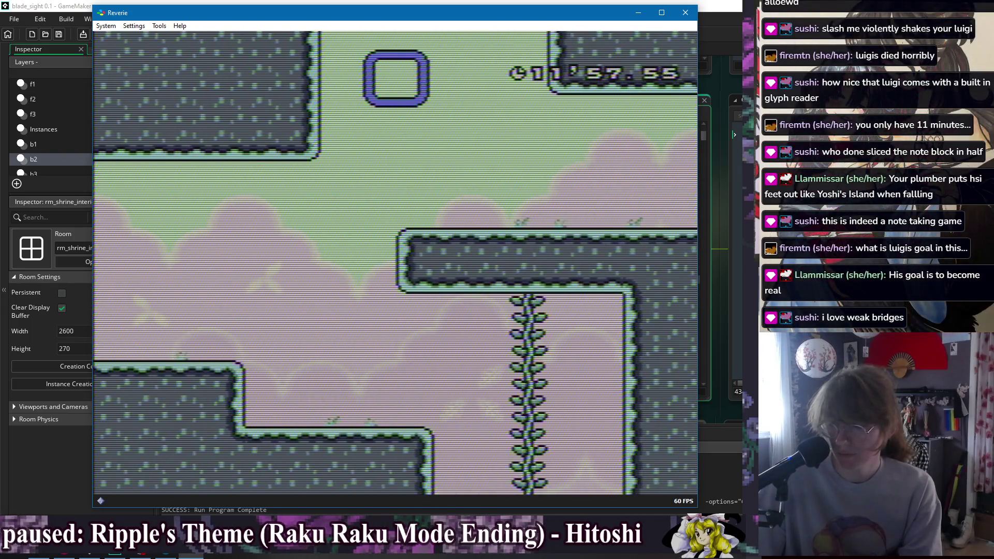
key(Left)
key(Down)
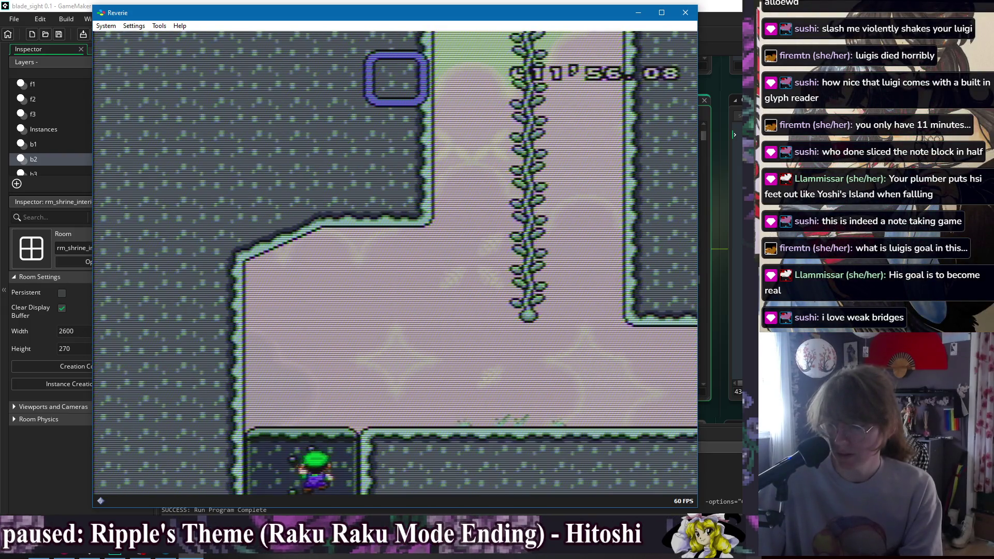
key(Left)
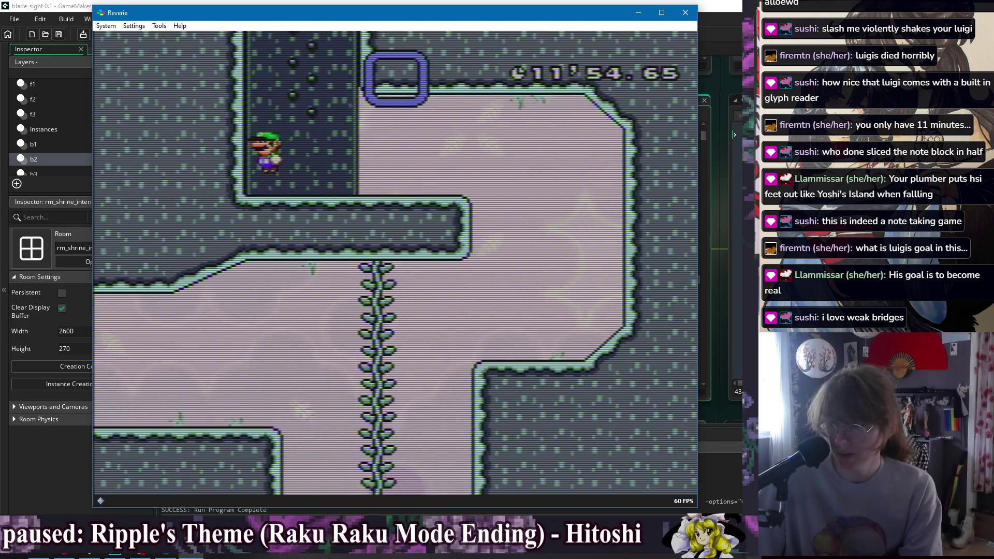
key(z)
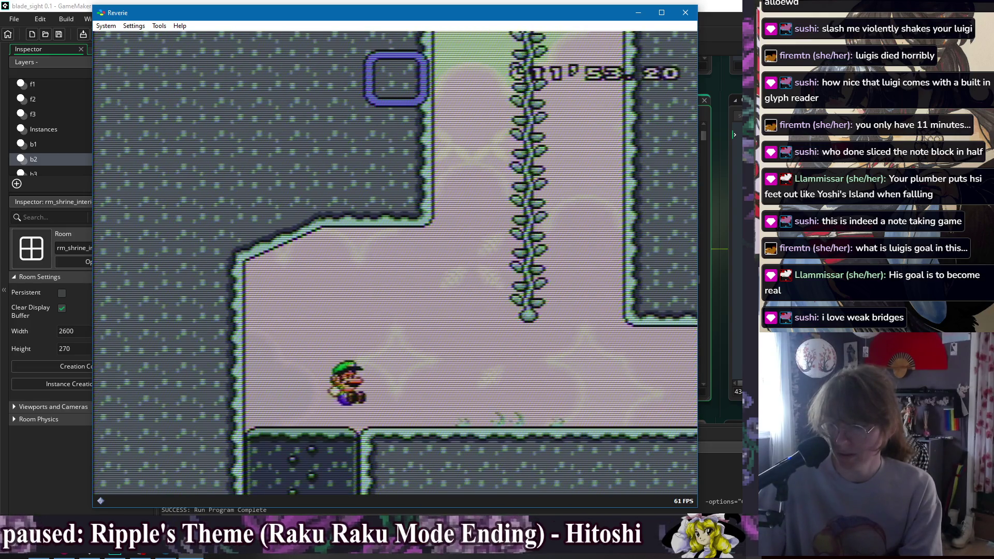
key(Down)
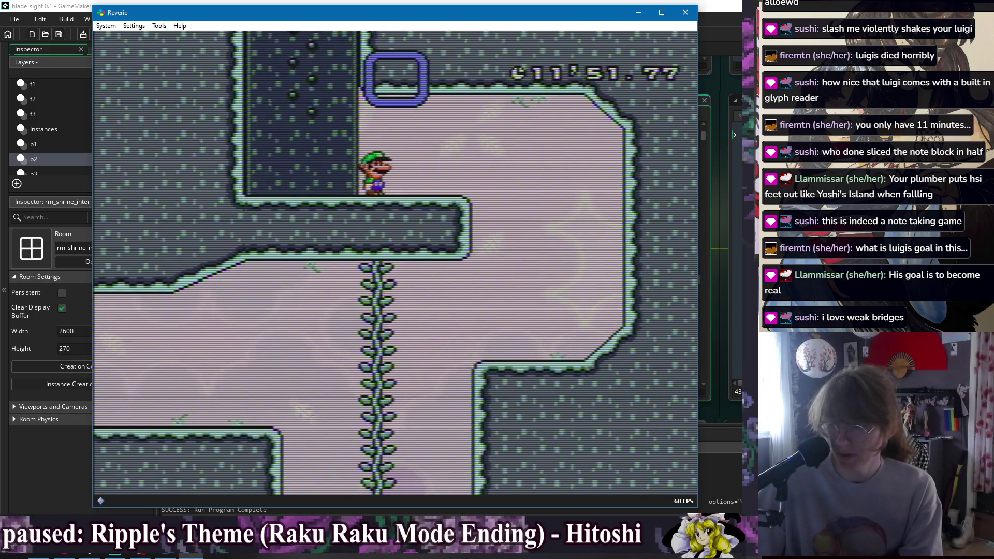
- Climb the vine to the ledge, run right and climb up the passage toward the outlined block
key(Up)
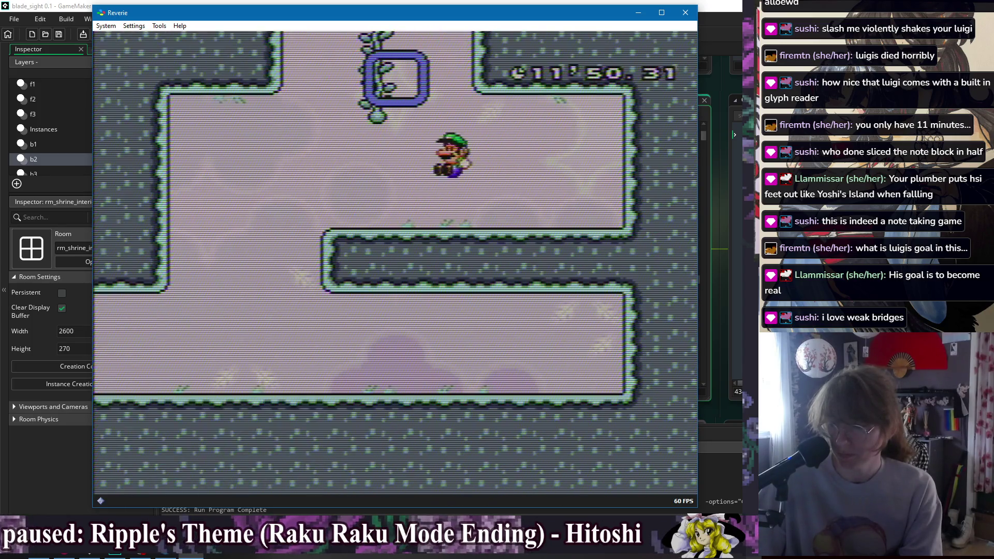
key(Left)
key(Right)
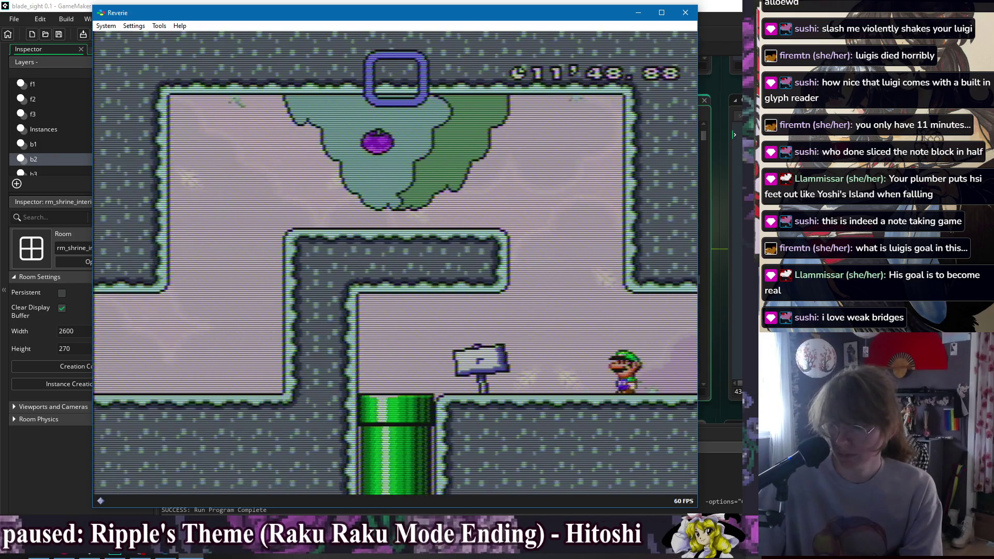
key(Right)
key(Up)
key(Up)
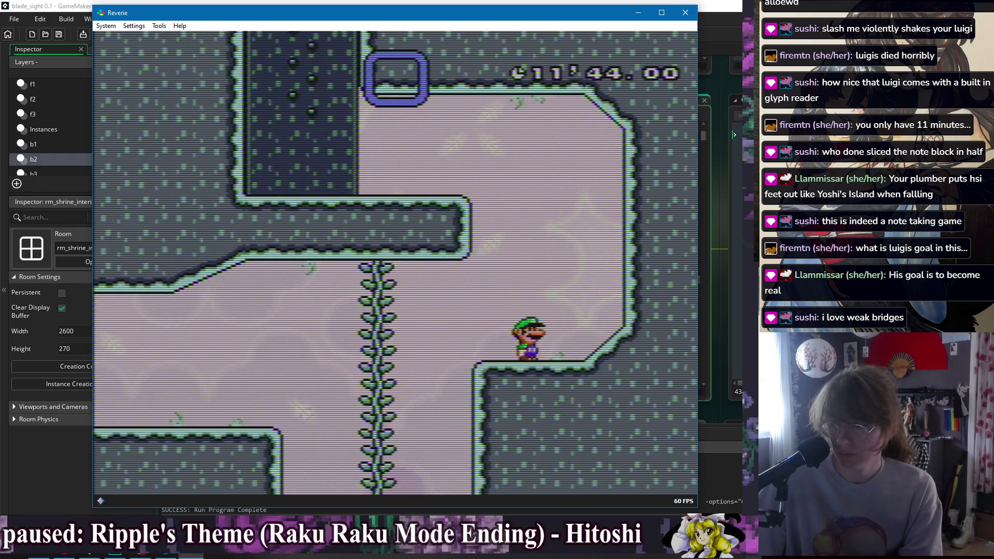
key(Up)
key(Left)
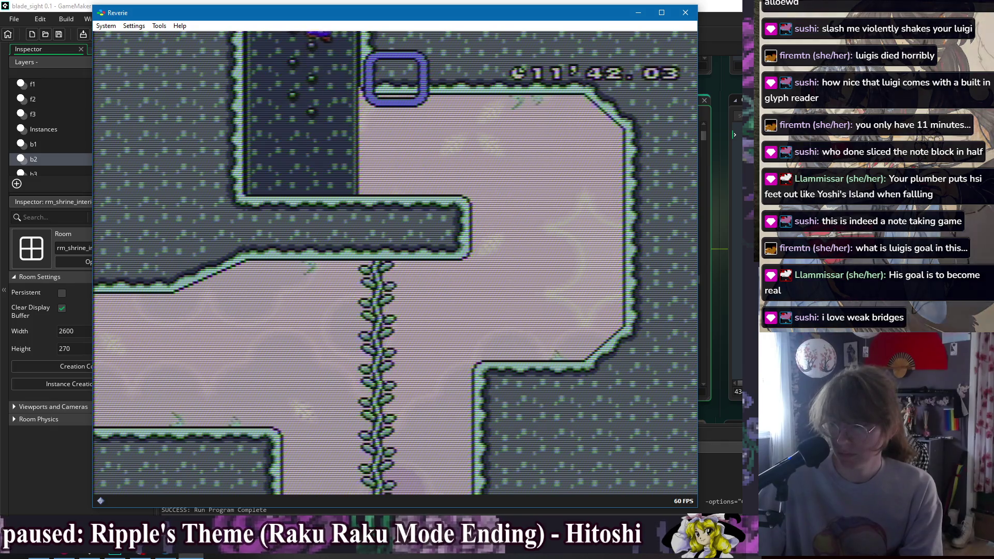
key(Up)
- Run right, drop into the pit passage and reach the green pipe past the sign
key(Right)
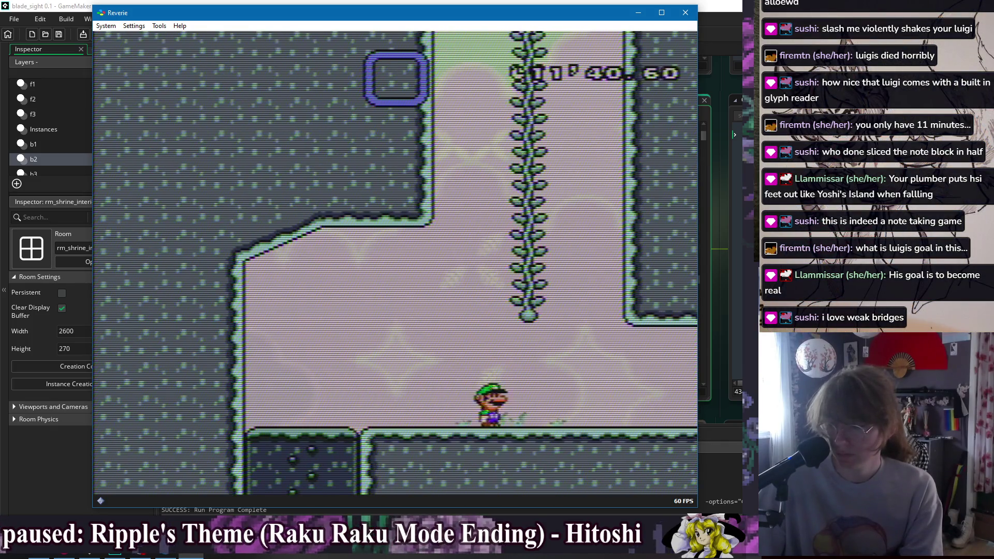
key(Right)
key(Down)
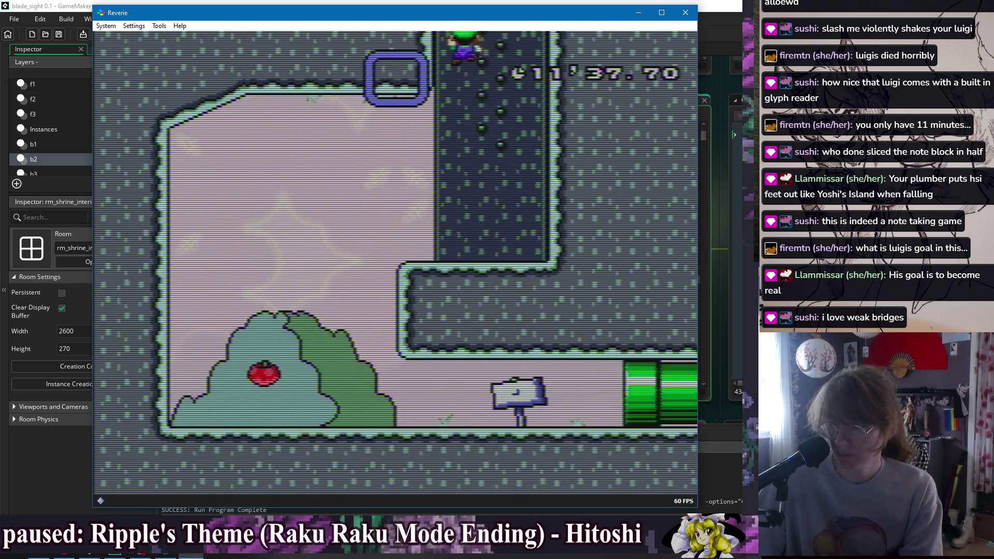
key(Right)
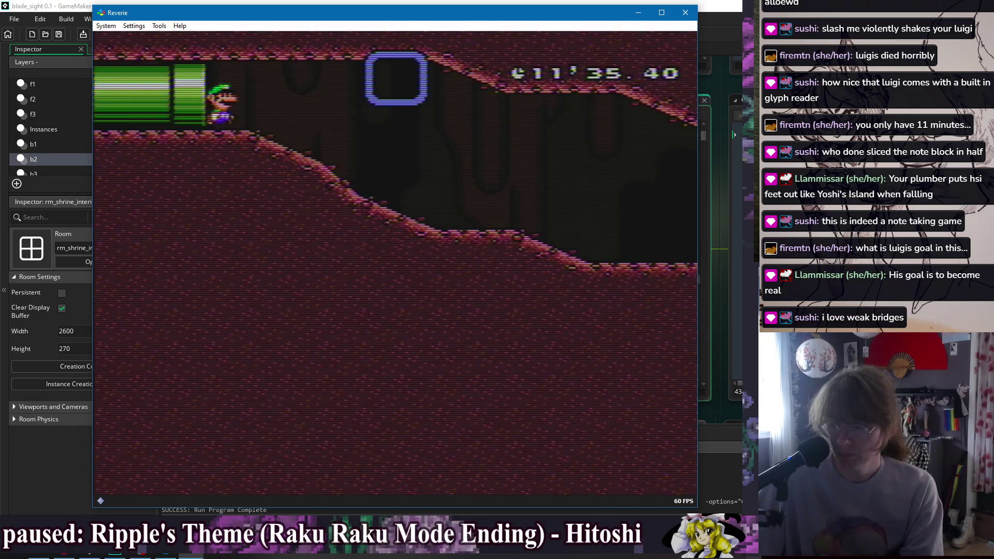
- Take Luigi through the pipe into the cave and hit the coin blocks, revealing a hidden block overhead
key(Right)
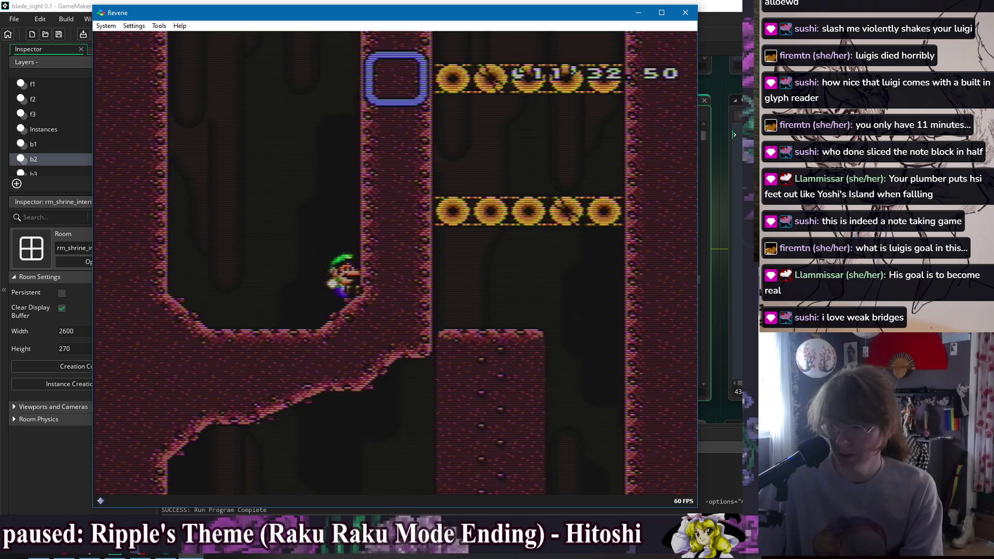
key(Right)
key(z)
key(z)
key(Left)
key(z)
key(z)
key(Right)
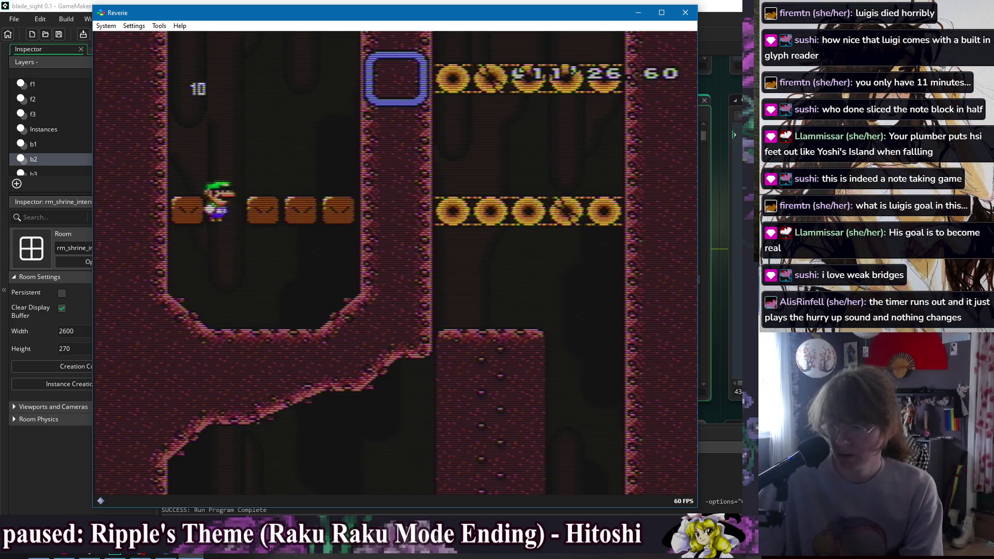
key(z)
key(Right)
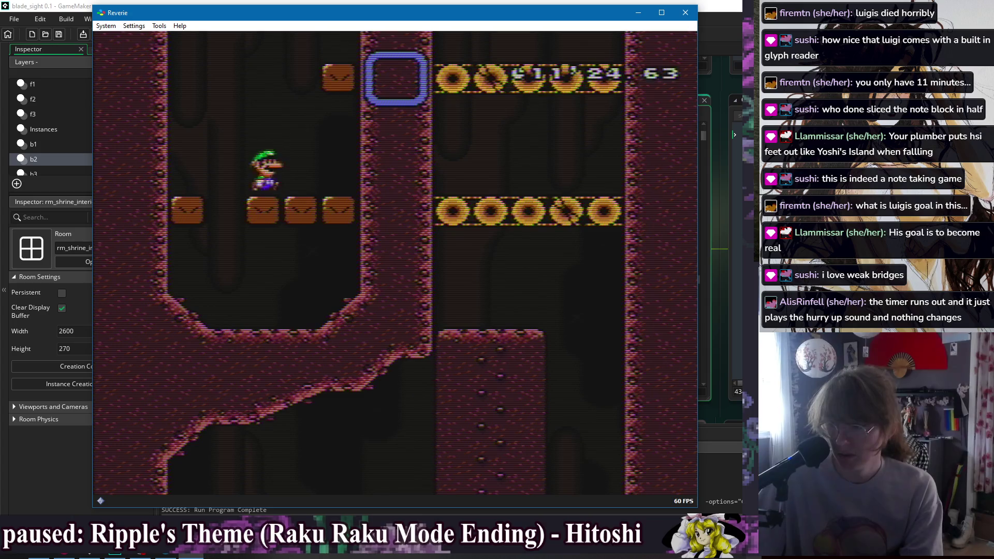
- Cross the block ledge to the wall and jump Luigi up toward the higher block row
key(z)
key(Right)
key(z)
key(Left)
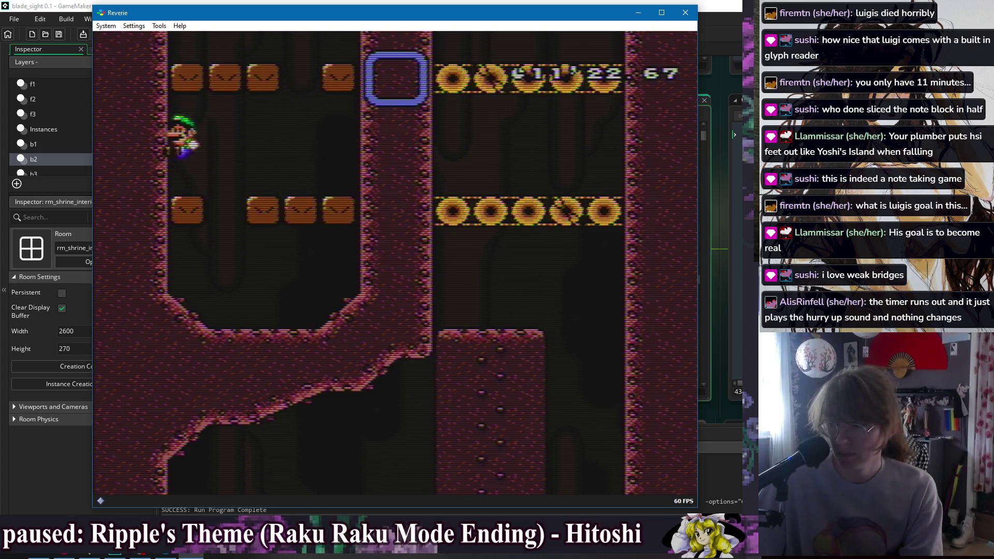
key(Down)
key(z)
key(Up)
key(z)
- Climb between the block platforms, hitting hidden blocks, until Luigi stands on the upper row
key(Right)
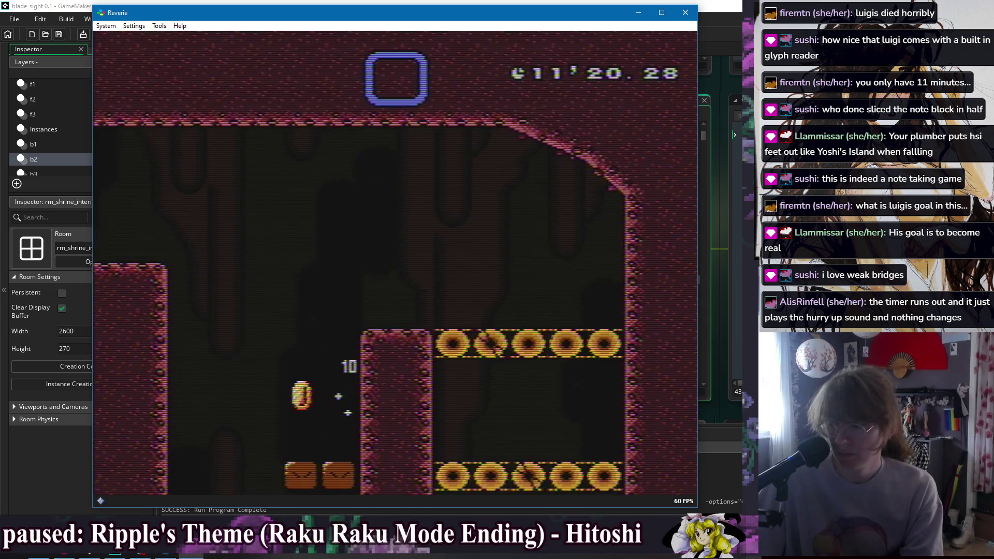
key(z)
key(Down)
key(z)
key(Up)
key(z)
key(Down)
key(z)
key(Down)
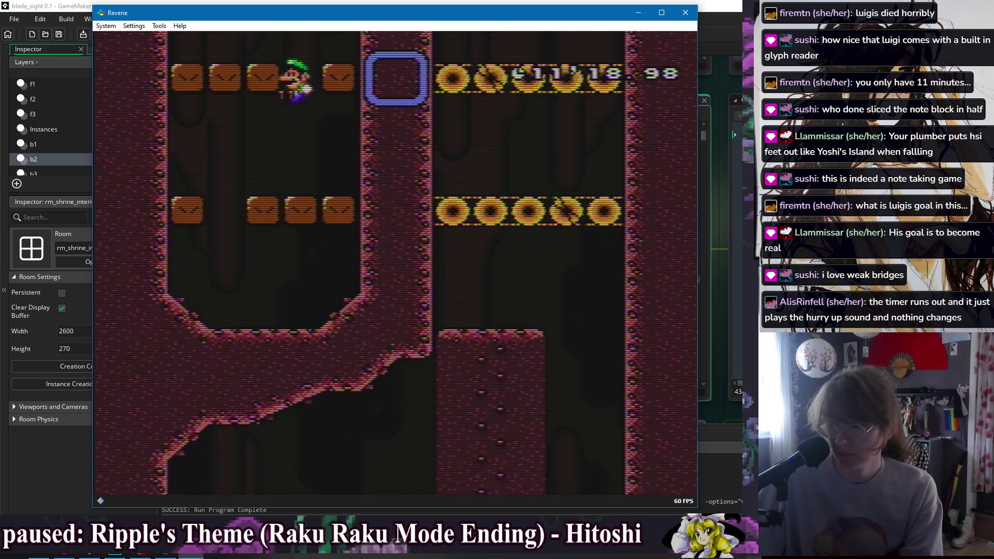
- Drop to the lower floor, grab the hidden coin block, and fall through both donut bridges to the next screen
key(Down)
key(Left)
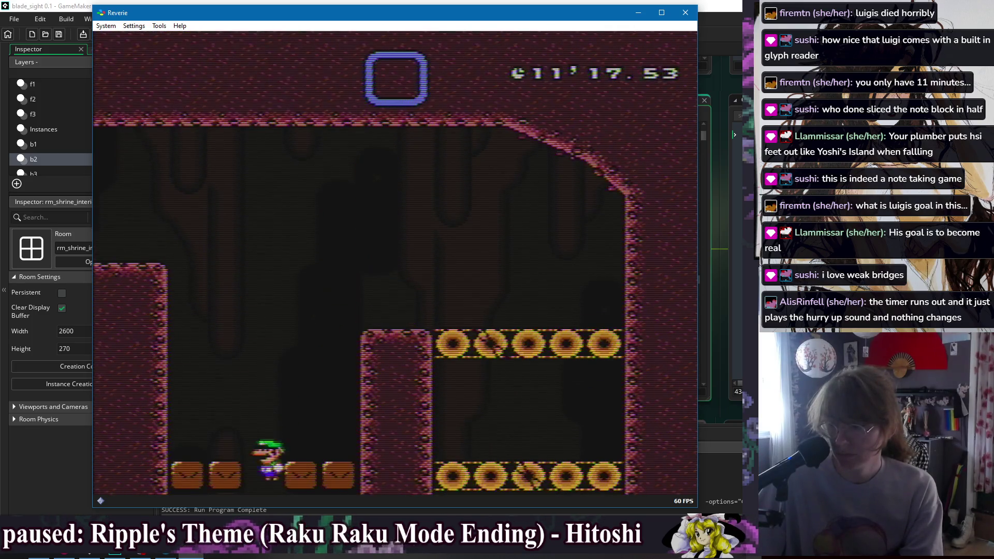
key(z)
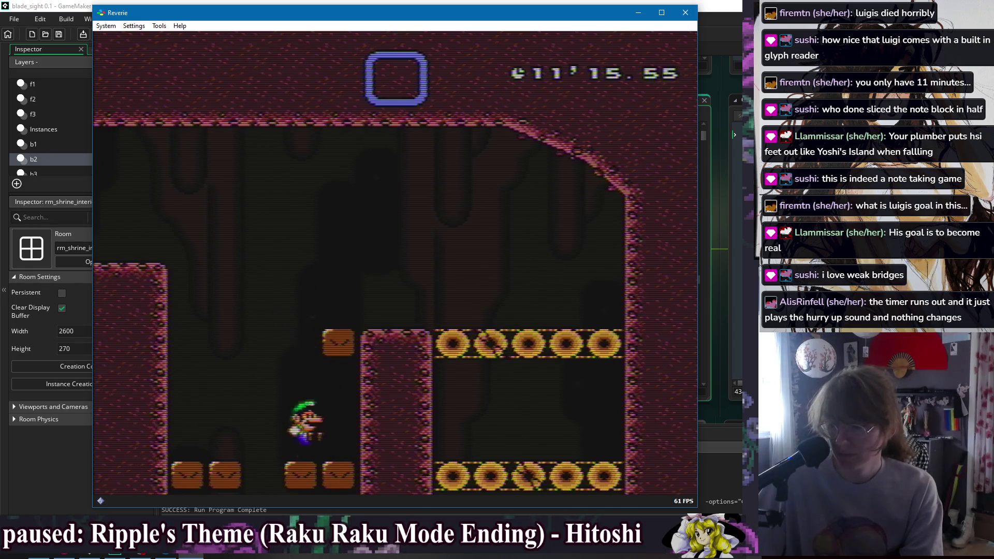
key(Right)
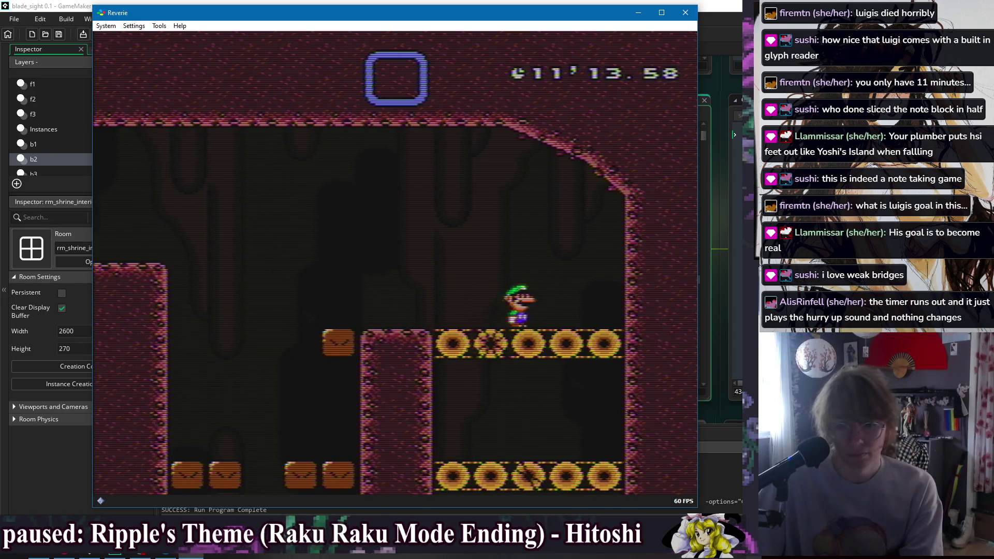
key(Right)
key(Left)
key(Down)
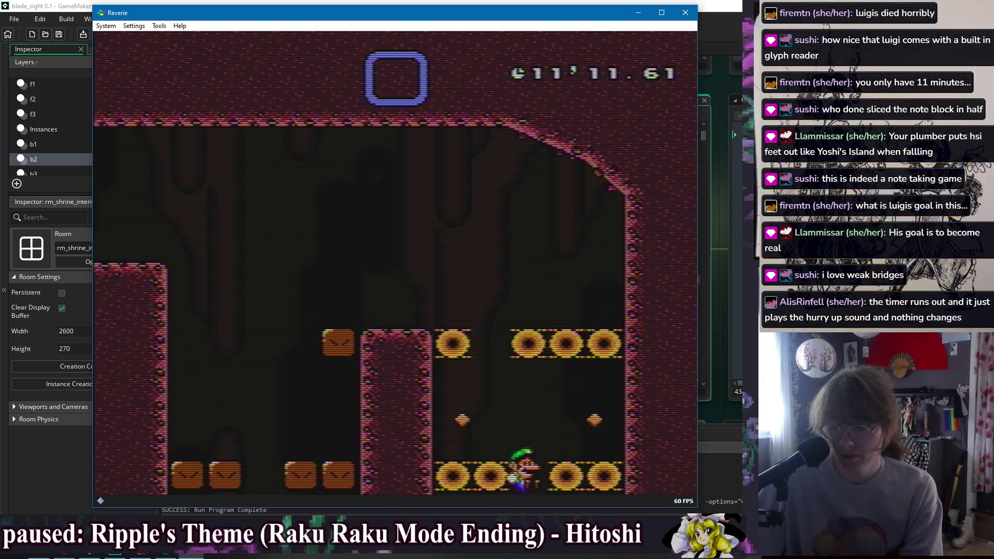
key(Right)
key(Down)
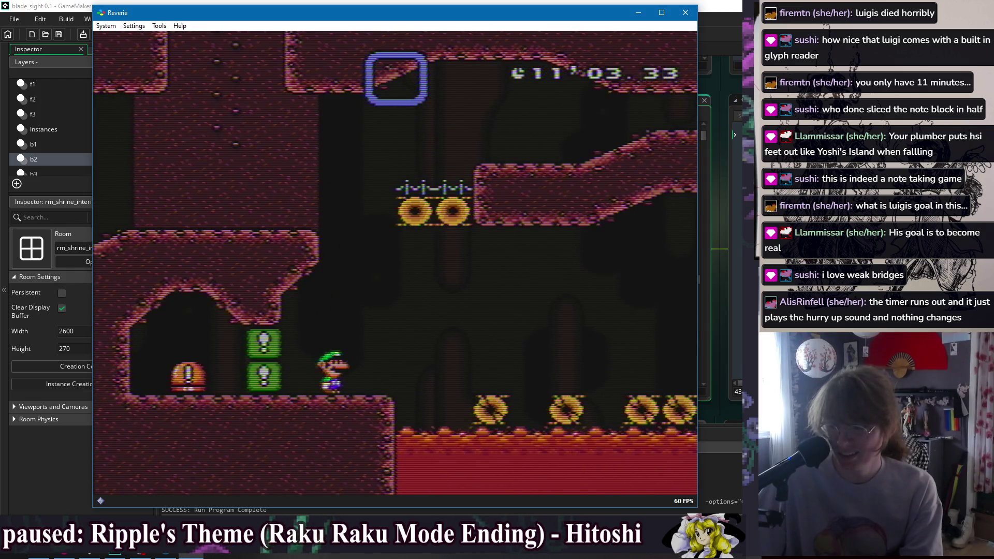
- Hop Luigi right along the donut rows and across the lava gaps to the far side
key(Right)
key(x)
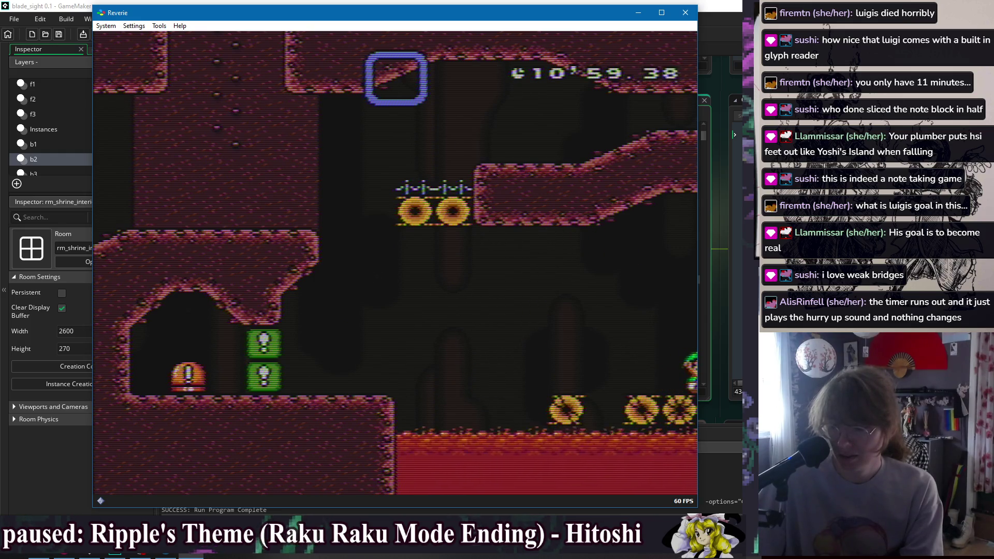
key(Left)
key(Right)
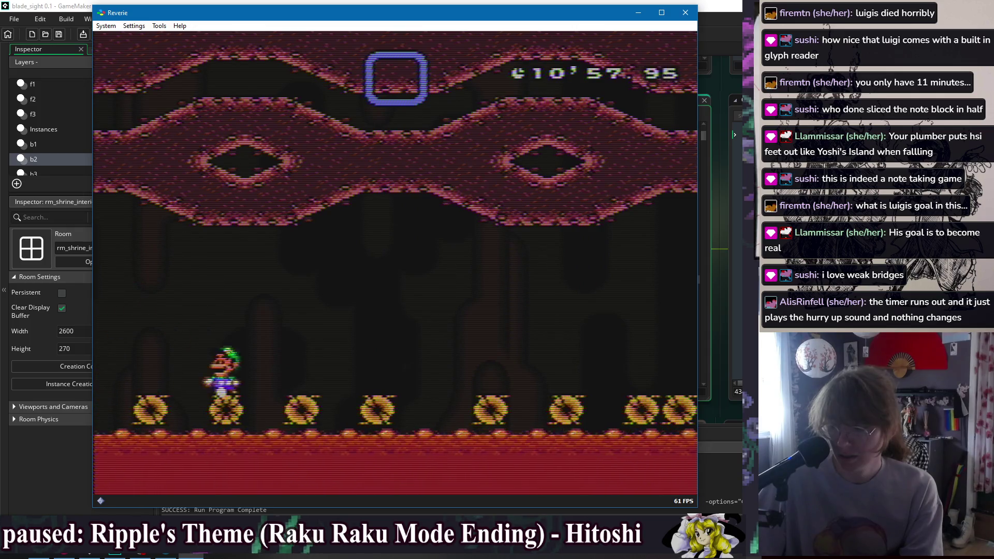
key(x)
key(Right)
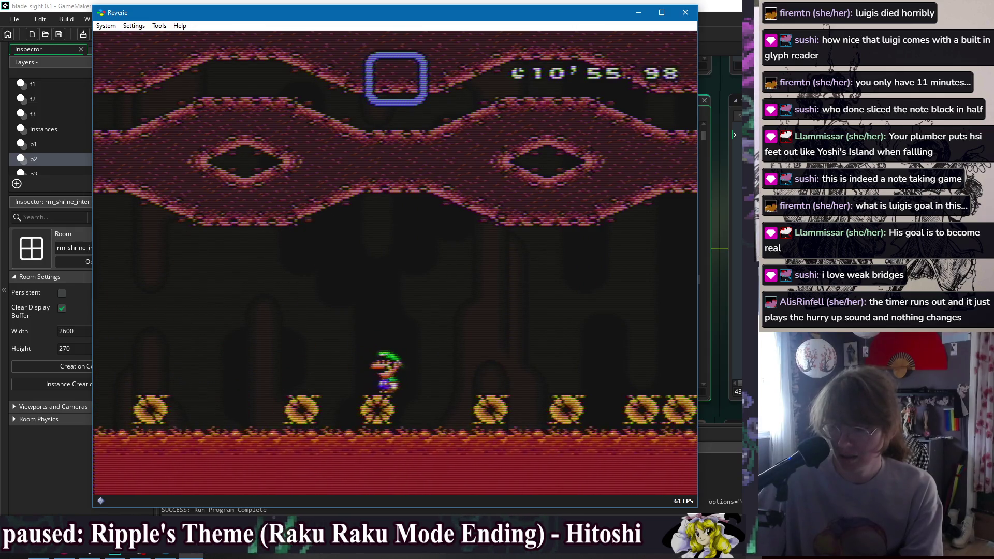
key(x)
key(Right)
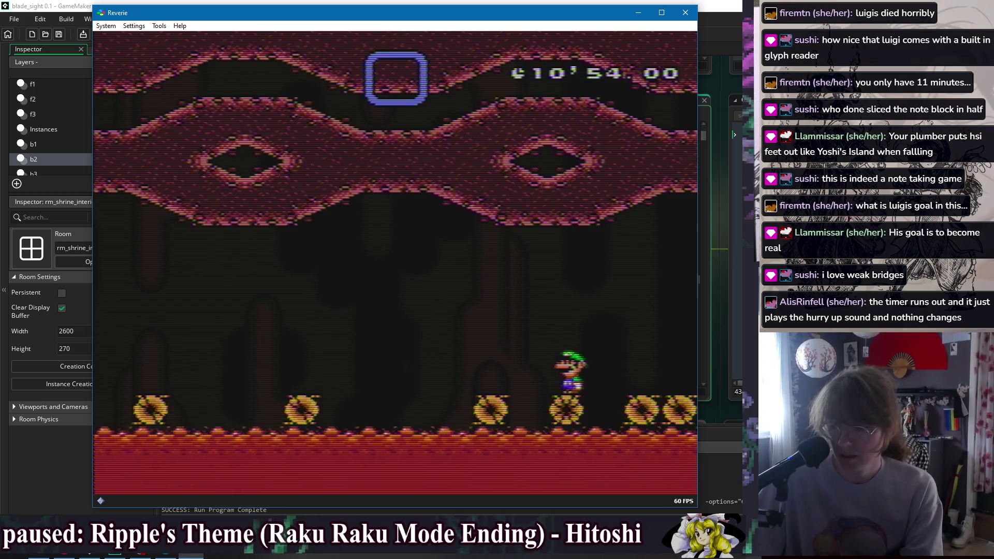
key(x)
- Keep jumping right off the crumbling donuts into the next screen
key(Right)
key(x)
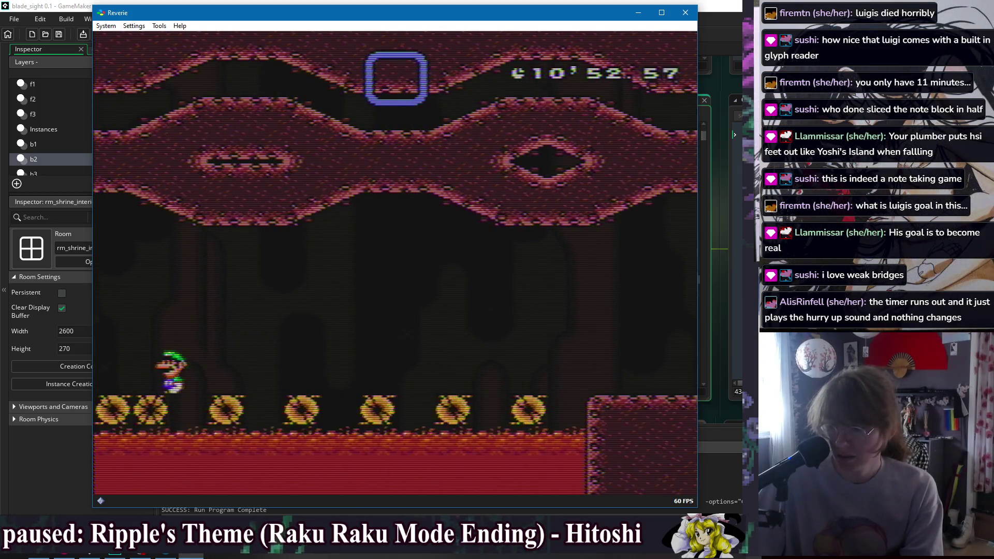
key(x)
key(x)
key(Right)
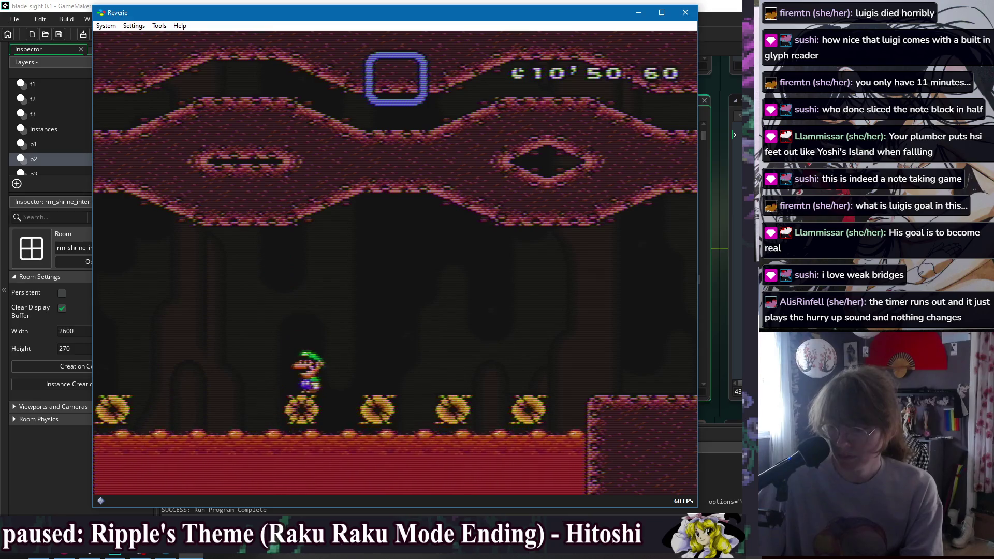
key(x)
key(x)
key(x)
key(Right)
key(Right)
key(Right)
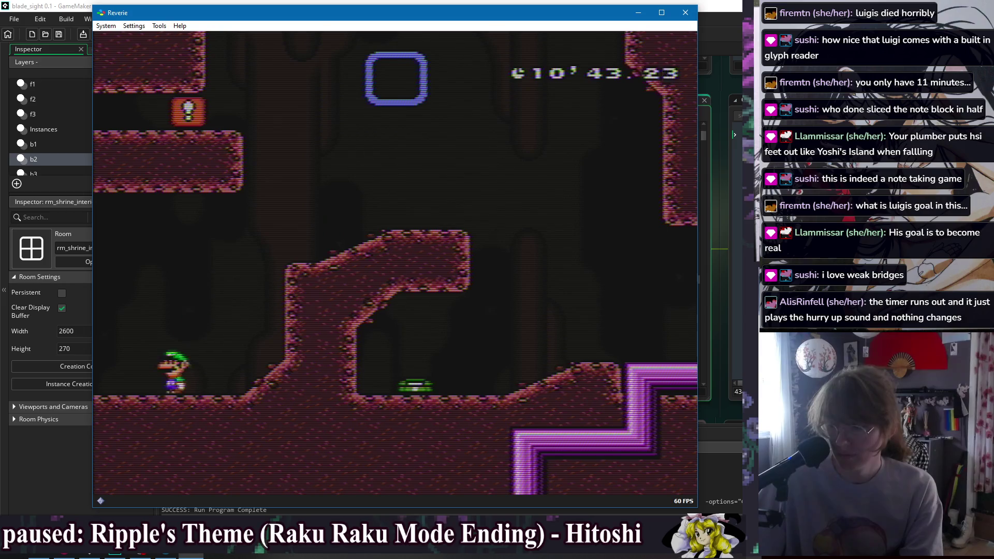
- Enter the teal cave, grab the coin on the left, then run and jump right toward the stone gate
key(Left)
key(Left)
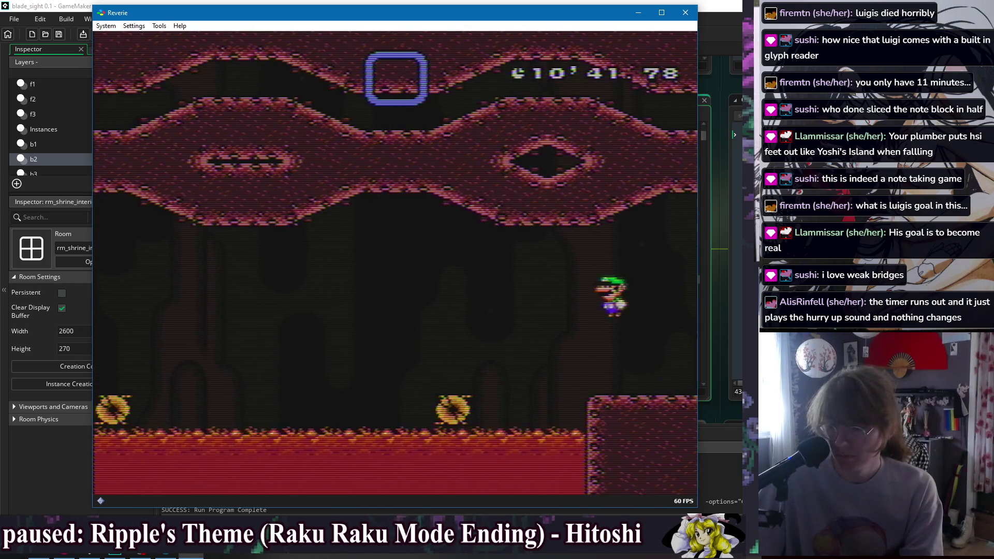
key(Left)
key(Left)
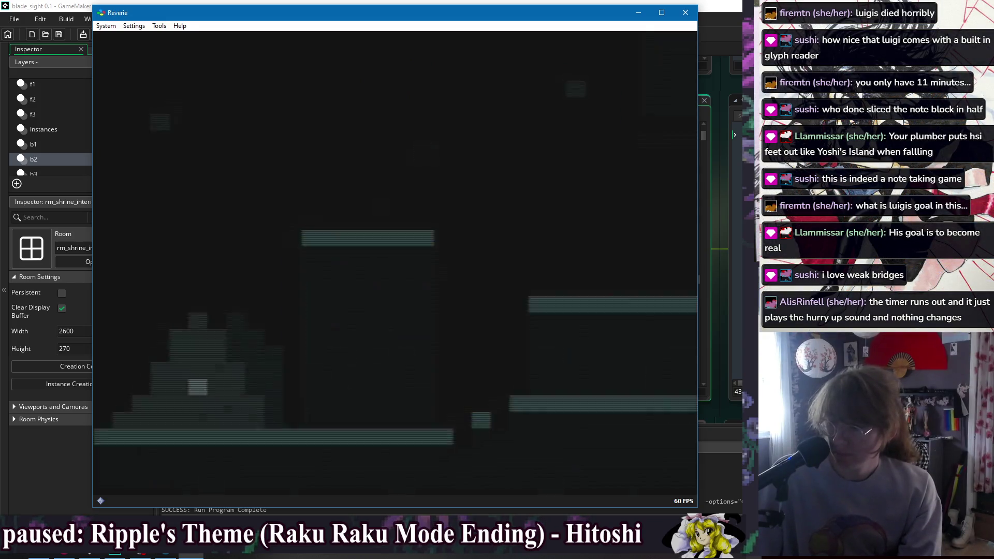
key(Right)
key(z)
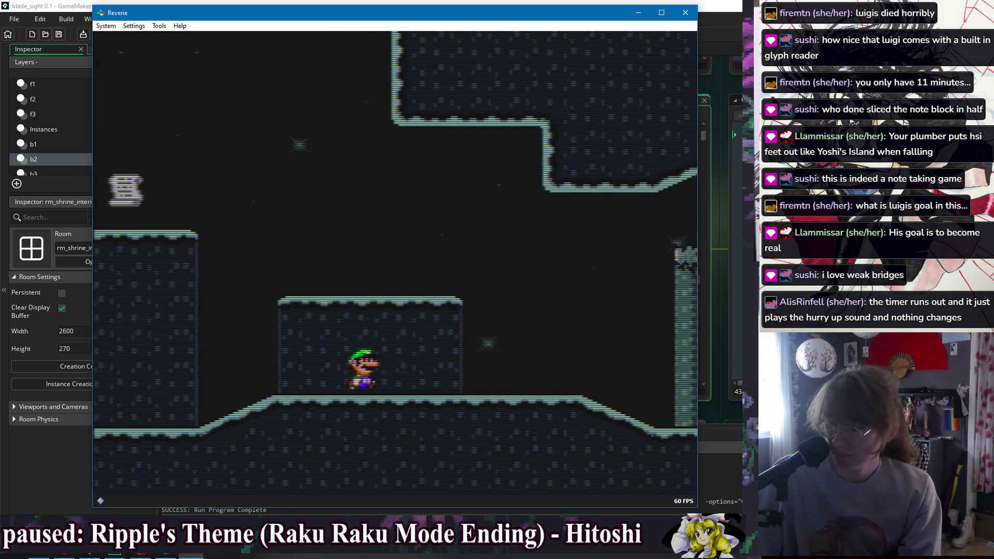
key(Right)
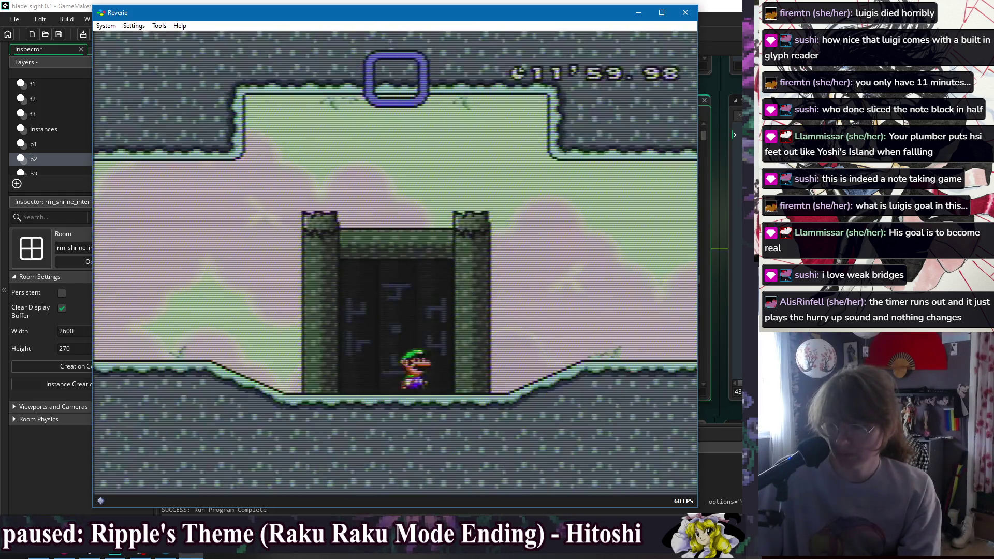
- Run Luigi to the vine, climb and drop off it, then head right past the pit into the green pipe
key(Right)
key(Right)
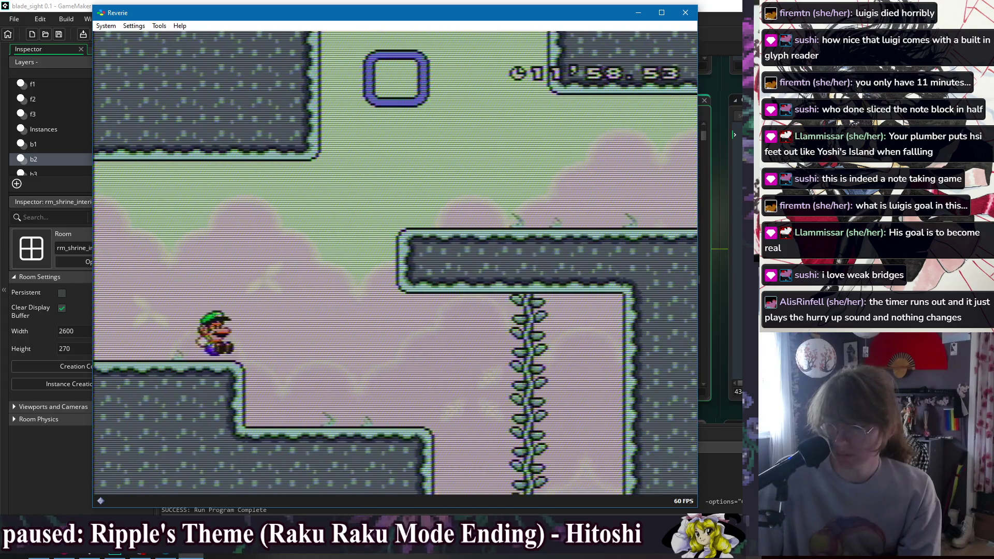
key(Up)
key(Down)
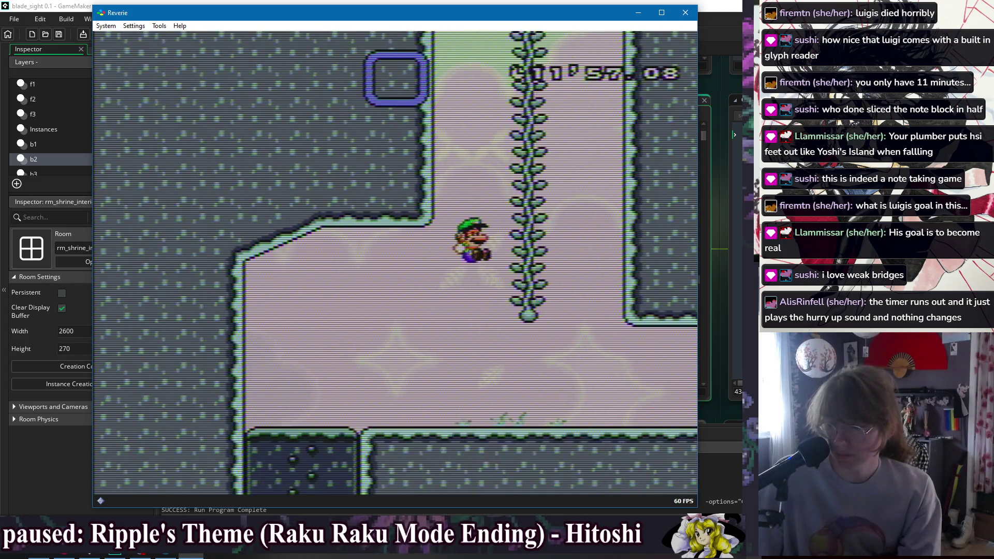
key(Right)
key(Right)
key(Down)
key(Down)
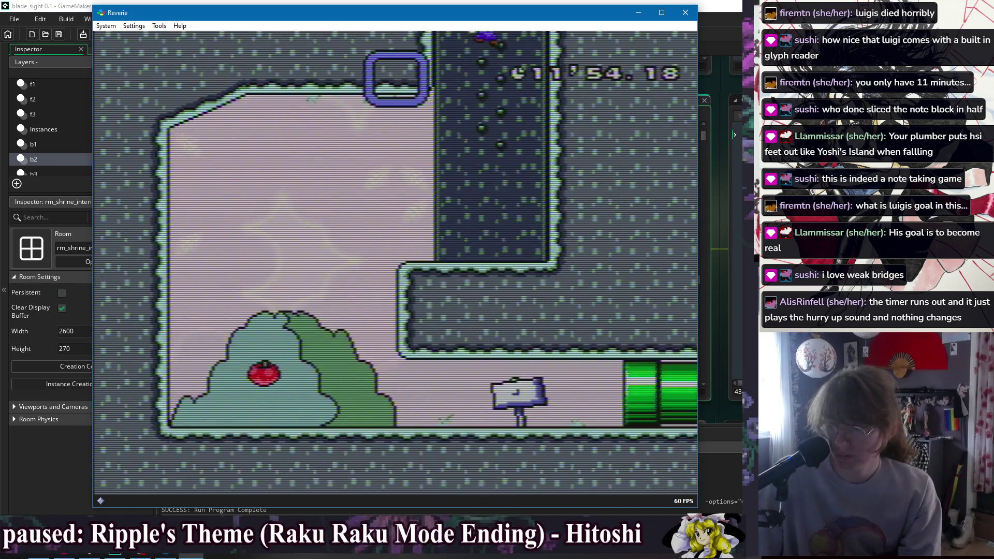
key(Right)
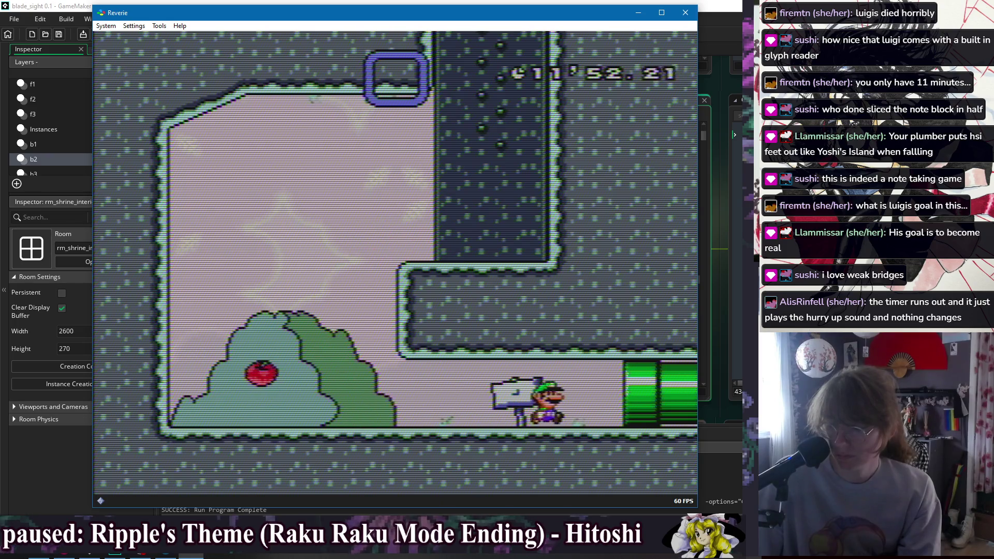